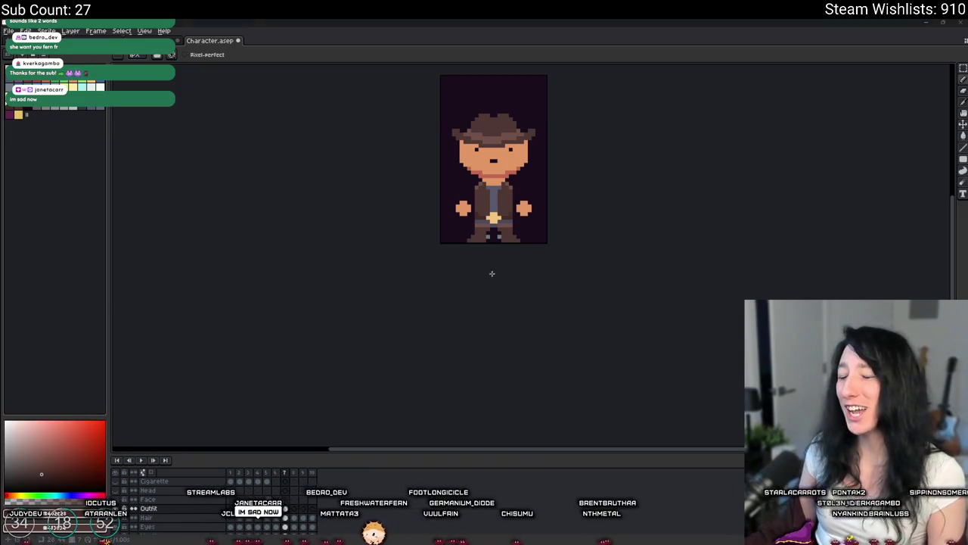
- Toggle the character layers' visibility in Aseprite, save Character.asep, and return to GameMaker's scr_outfits
scroll(492, 273, "up", 2)
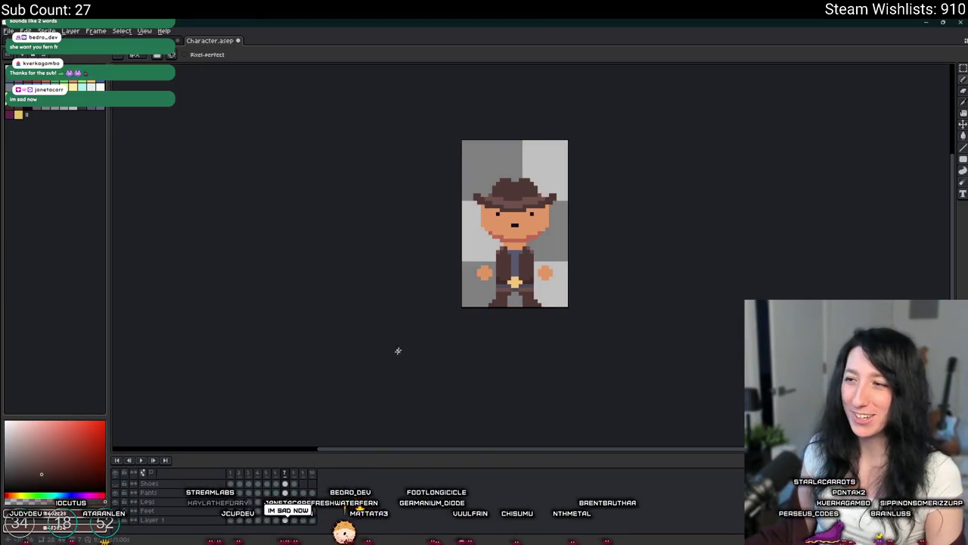
scroll(391, 352, "up", 3)
left_click(125, 492)
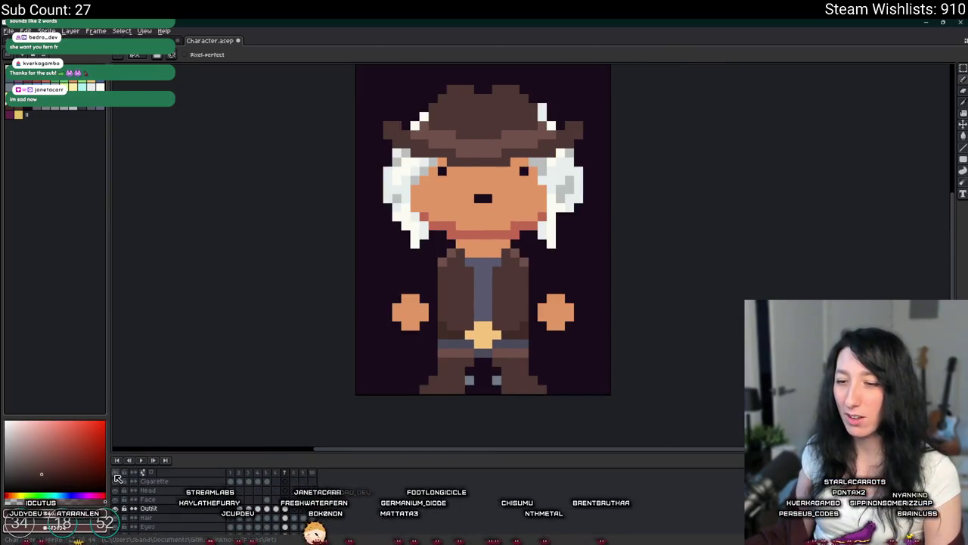
left_click(118, 508)
left_click(118, 508)
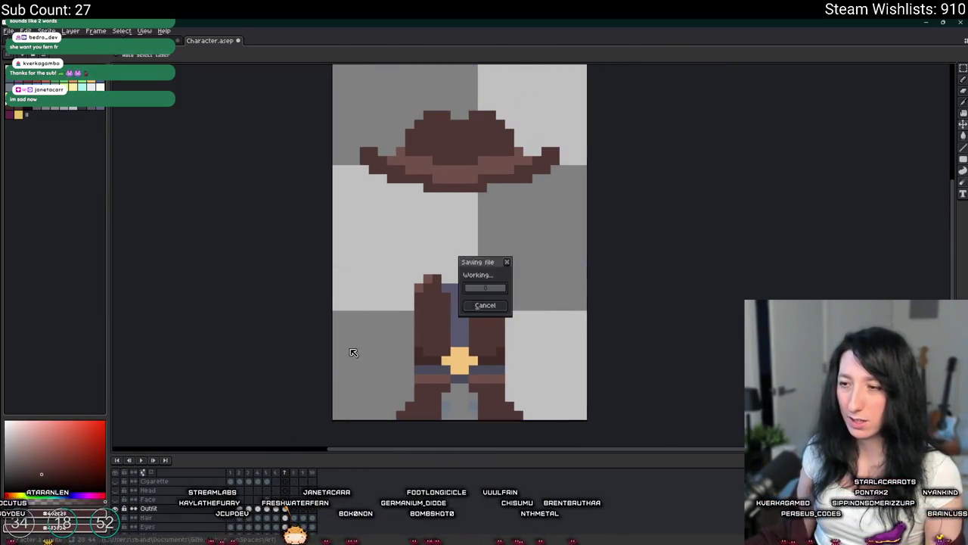
key("alt+Tab")
left_click(327, 284)
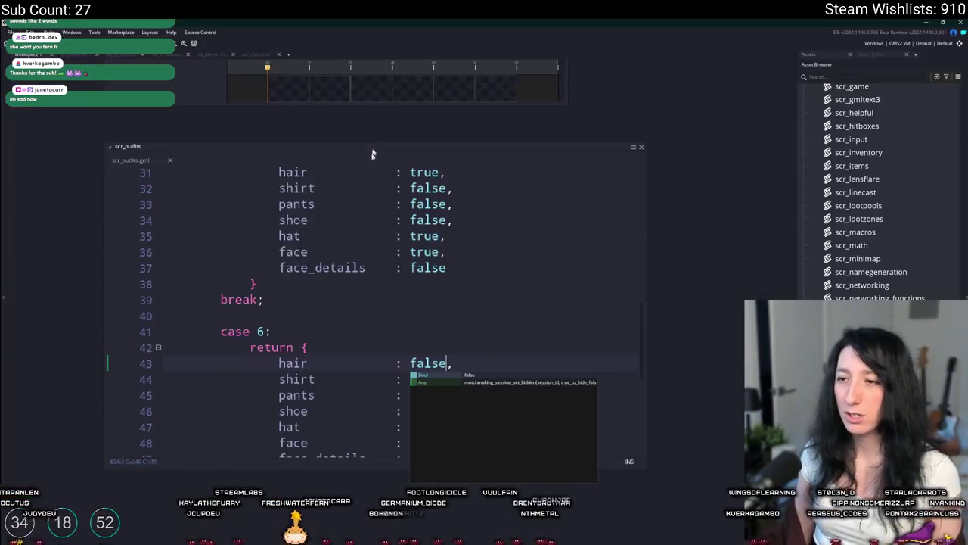
- In scr_outfits case 6, set hat to false and face_details to true, then return to Aseprite
scroll(433, 324, "down", 1)
left_click(433, 323)
left_click(448, 340)
left_click(409, 357)
double_click(420, 372)
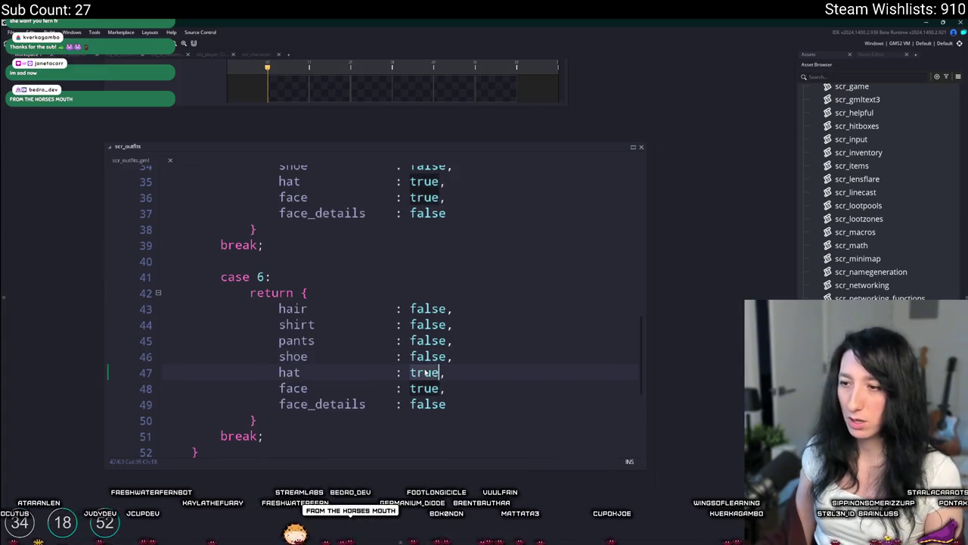
type("false,")
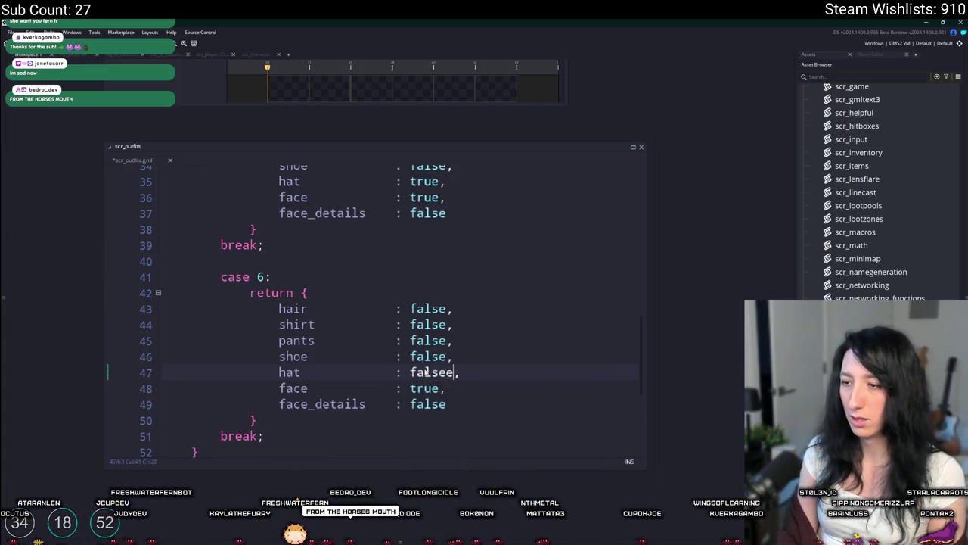
double_click(433, 388)
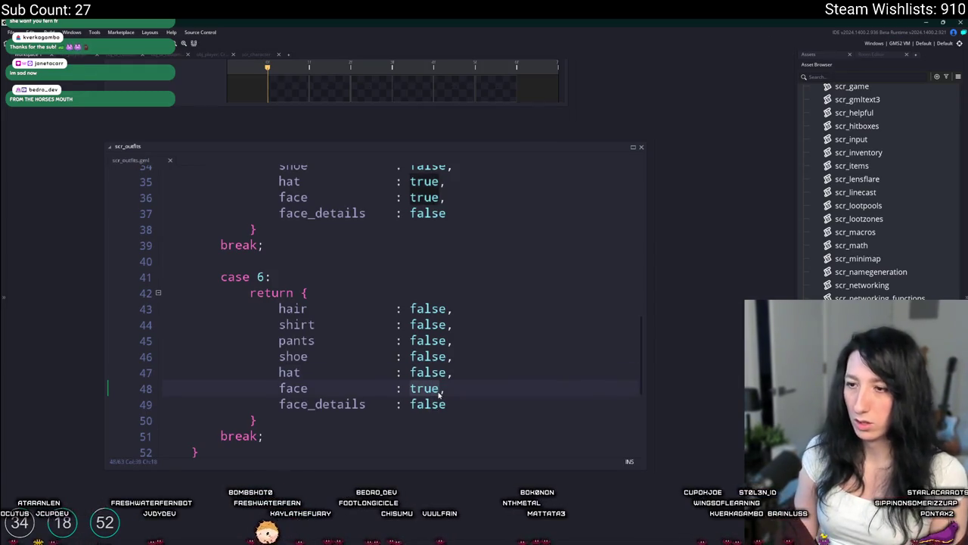
left_click(452, 389)
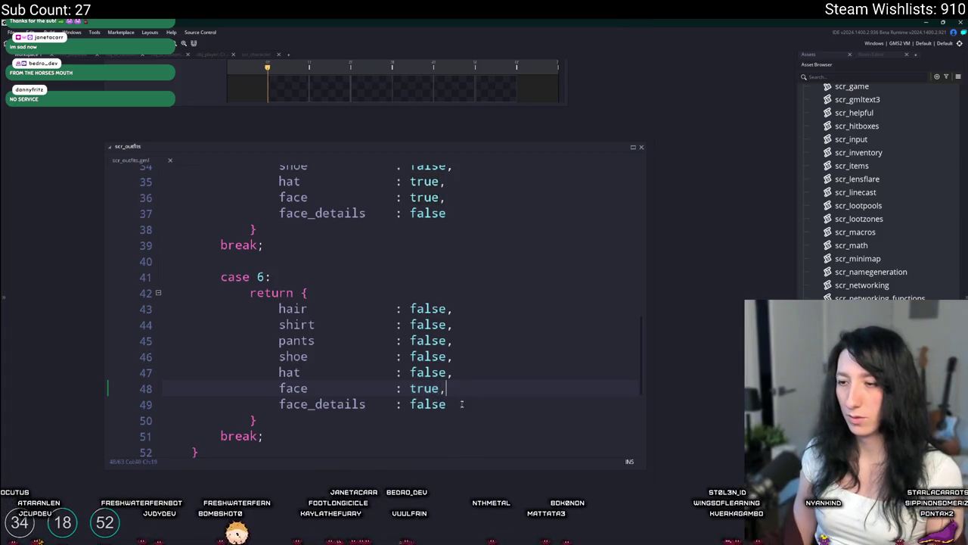
double_click(428, 404)
type("true")
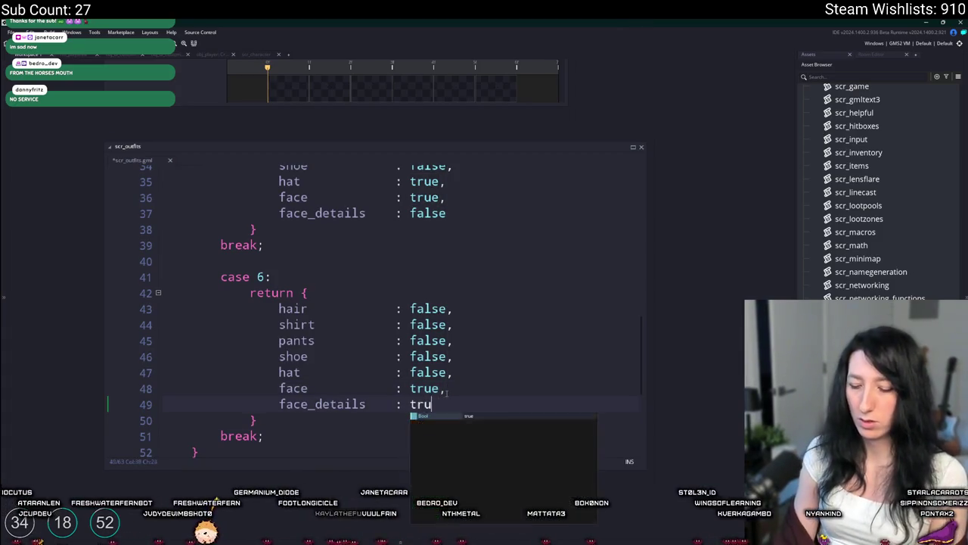
key("alt+Tab")
mouse_move(455, 199)
left_mouse_down()
mouse_move(432, 199)
mouse_move(366, 256)
left_mouse_up()
- Export the outfit animation from Aseprite as Character\Outfits.gif via Export As
key("m")
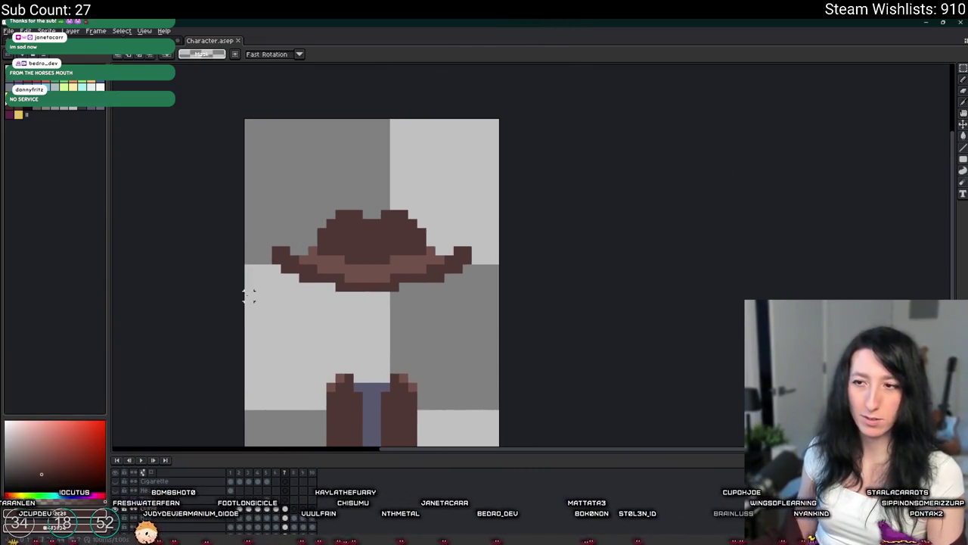
left_click_drag(250, 295, 295, 230)
key("ctrl+alt+shift+s")
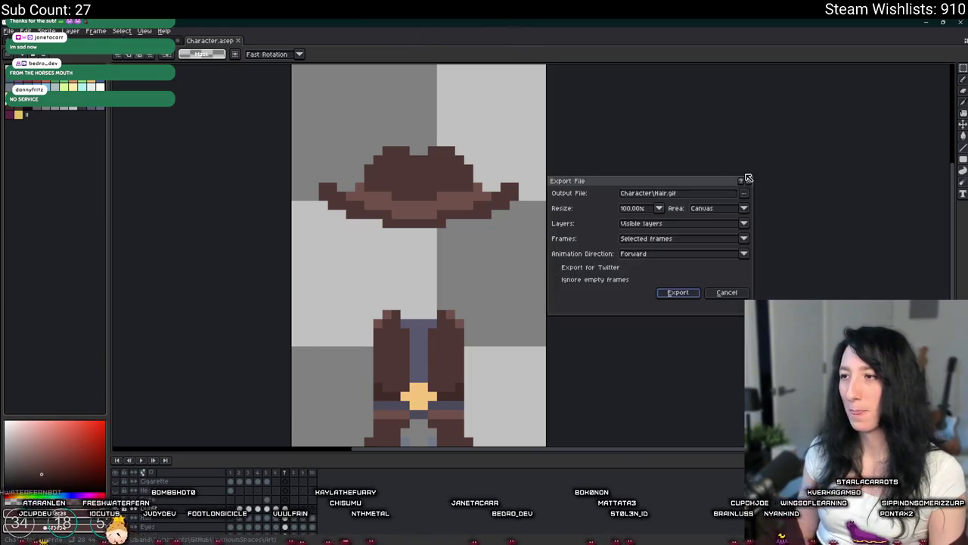
key("Return")
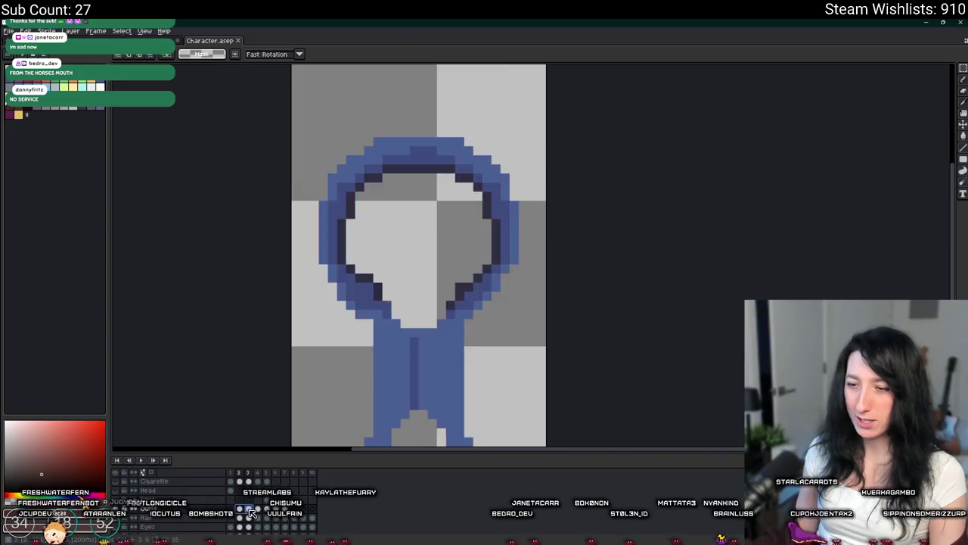
scroll(378, 233, "down", 1)
key("ctrl+alt+shift+s")
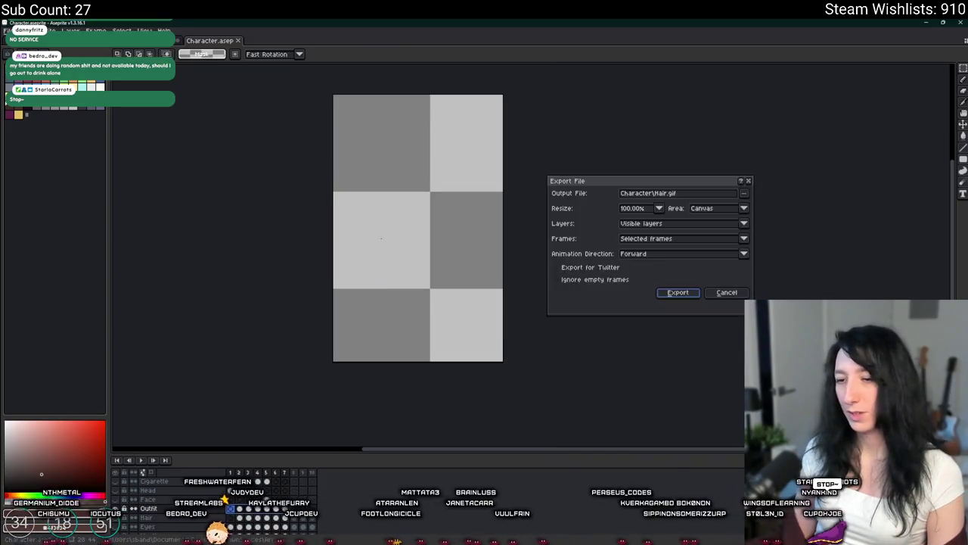
left_click(669, 195)
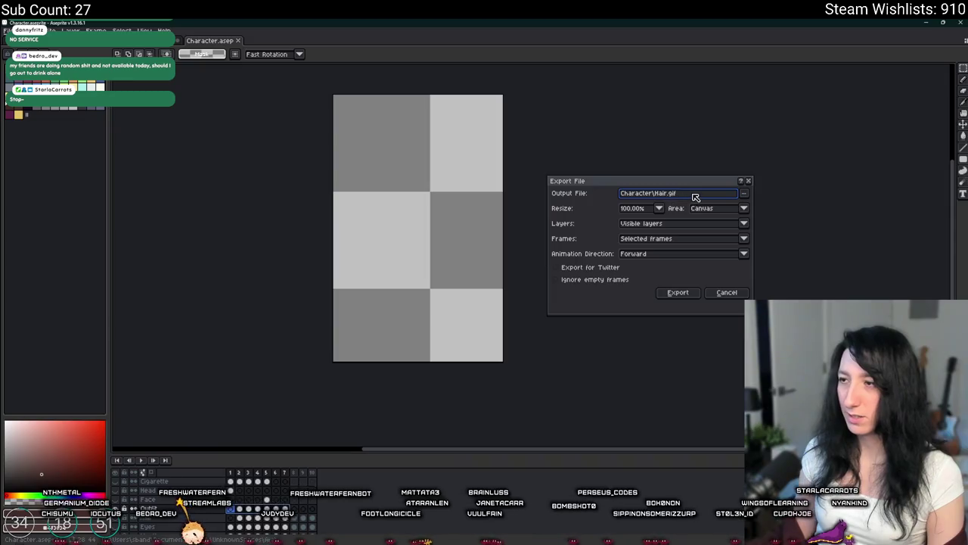
type("Outfits")
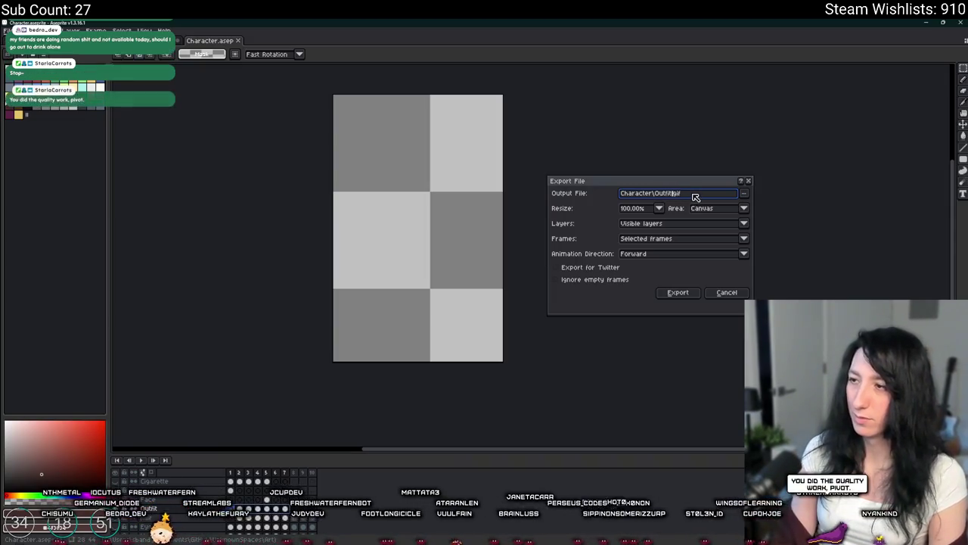
left_click(678, 293)
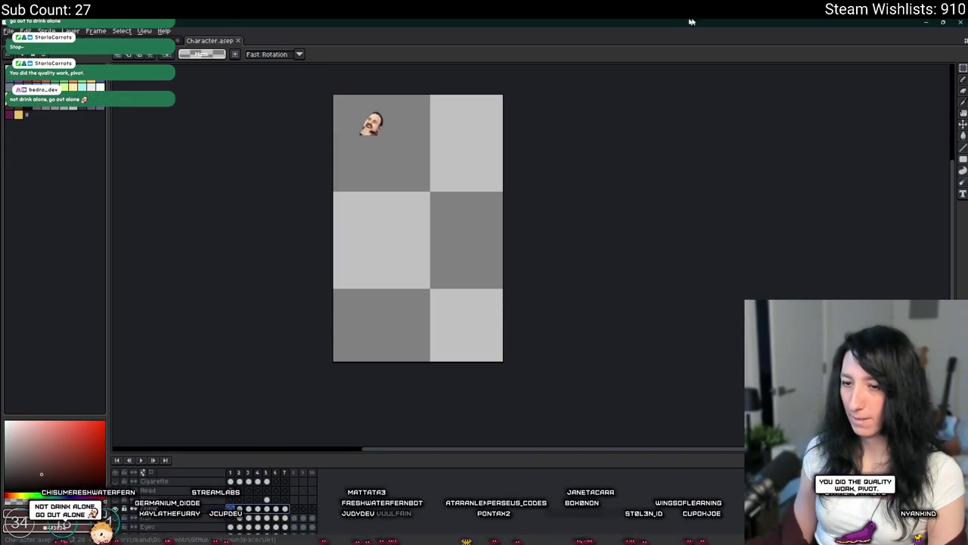
key("alt+Tab")
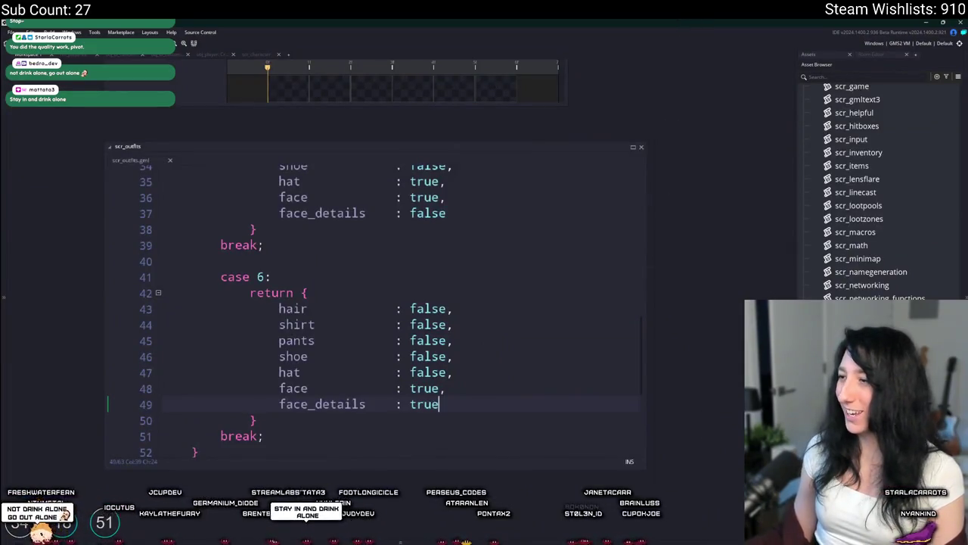
- Close the scr_outfits code tab and open the spr_character_outfits sprite to import an image
scroll(214, 223, "down", 4)
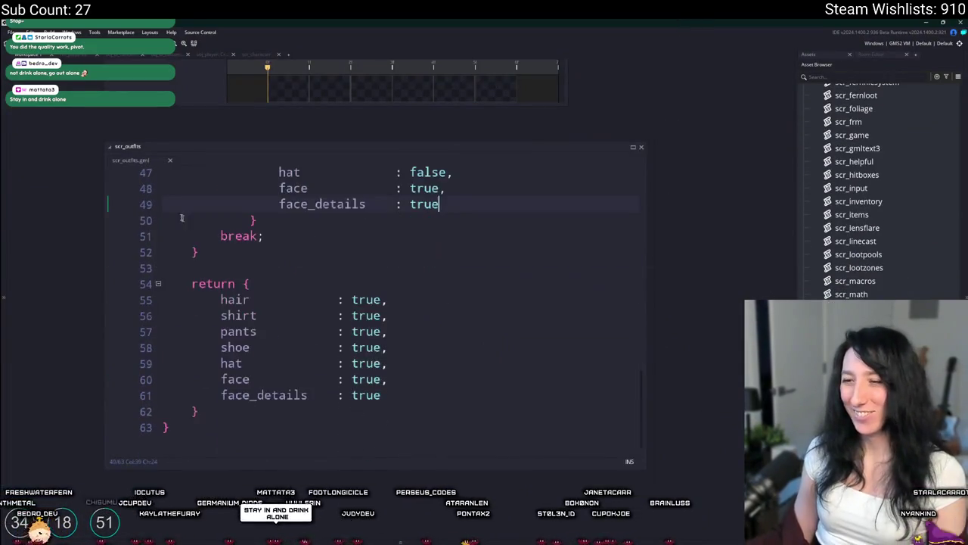
middle_click(140, 160)
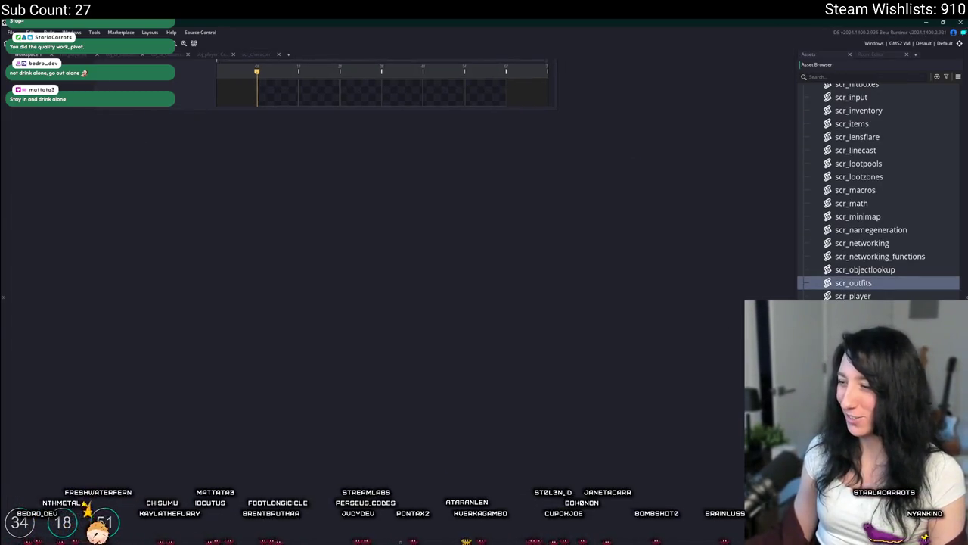
scroll(878, 291, "down", 6)
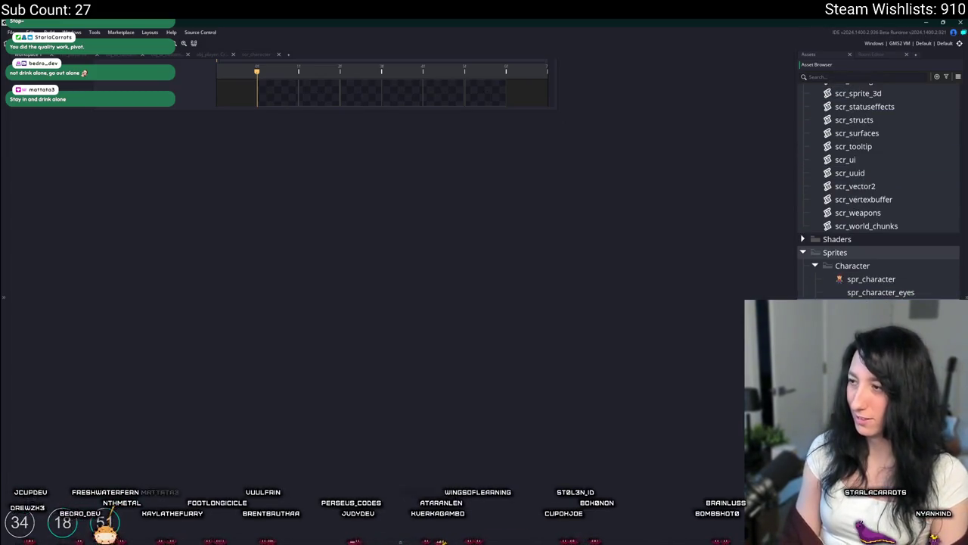
double_click(870, 304)
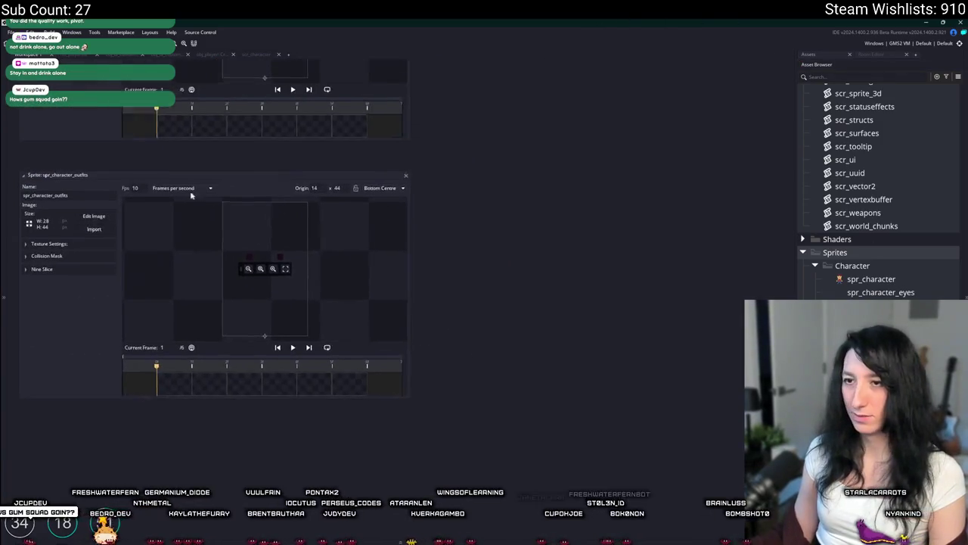
left_click(100, 240)
- Import Outfits.gif from UnknownSpaces\Art\Character into spr_character_outfits and preview the 7 frames
left_click(332, 327)
double_click(332, 326)
double_click(347, 167)
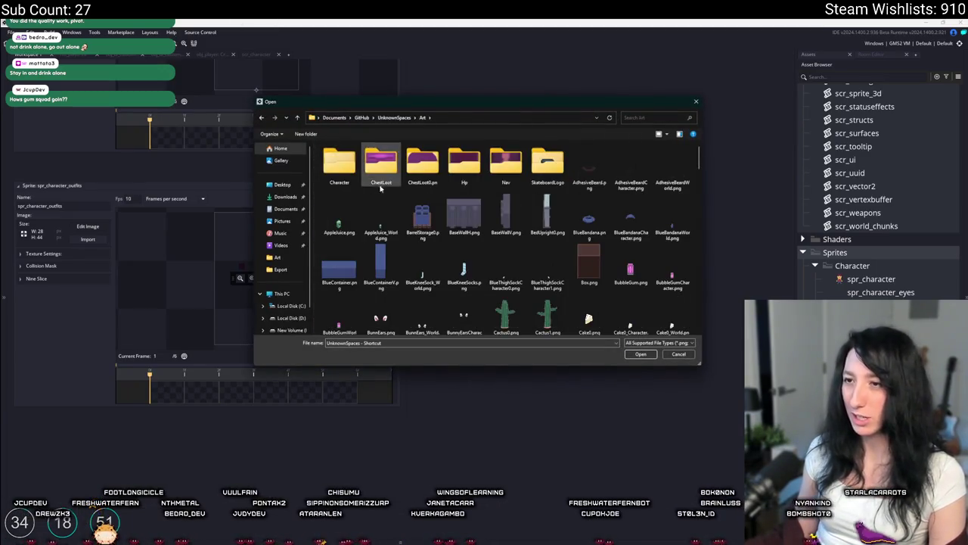
double_click(347, 167)
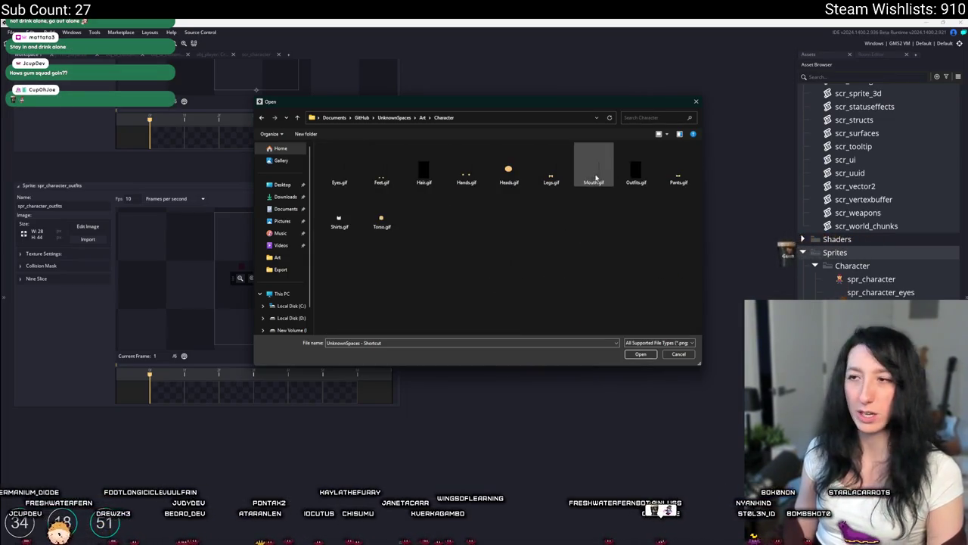
double_click(625, 165)
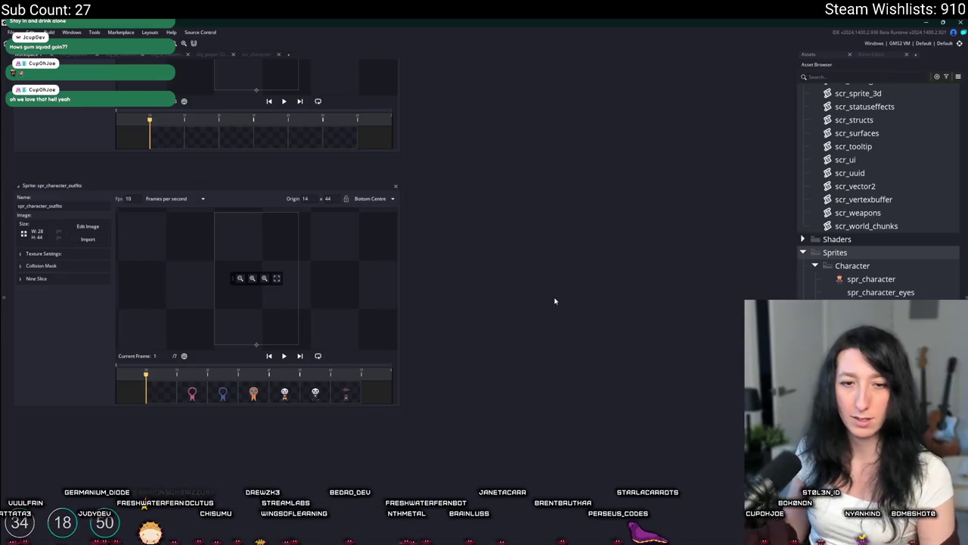
scroll(452, 150, "up", 1)
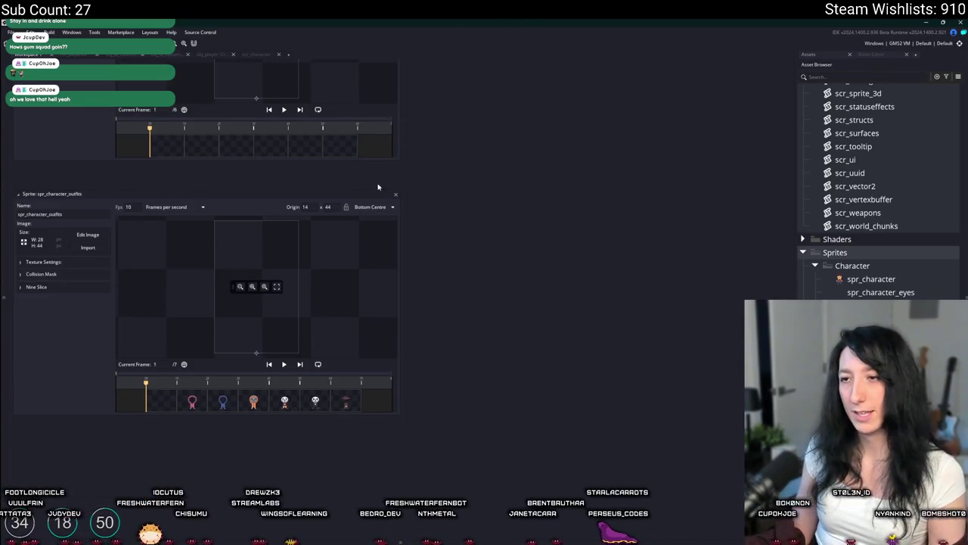
left_click(284, 365)
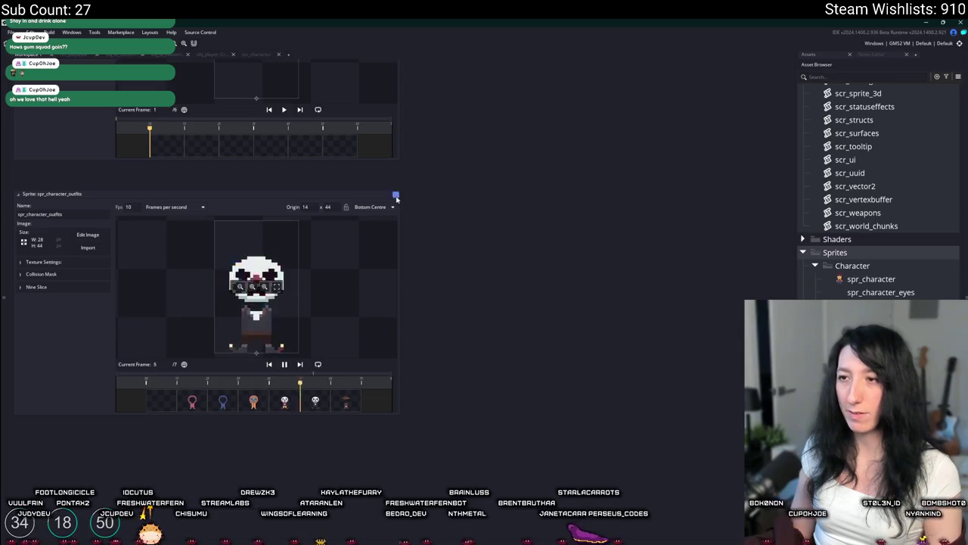
scroll(496, 263, "up", 3)
scroll(496, 263, "up", 5)
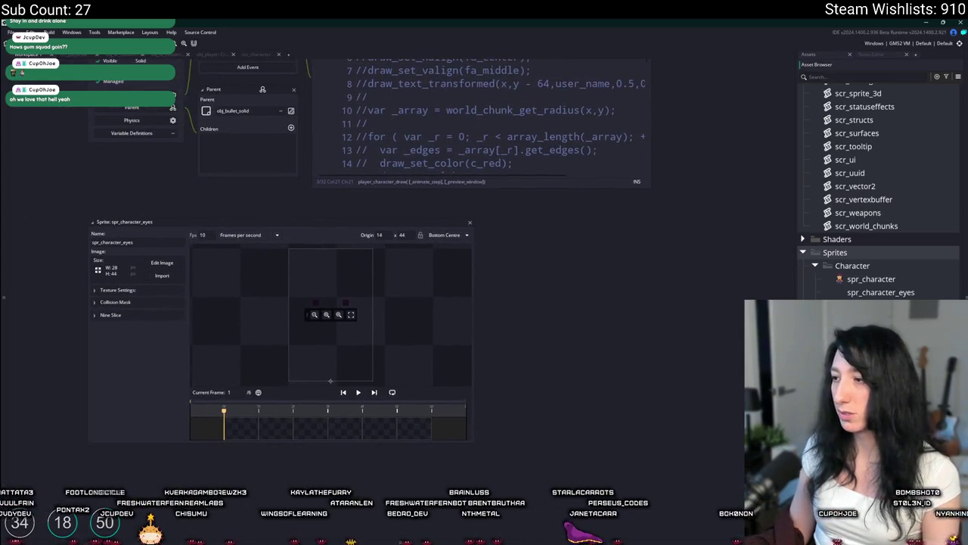
scroll(420, 205, "up", 8)
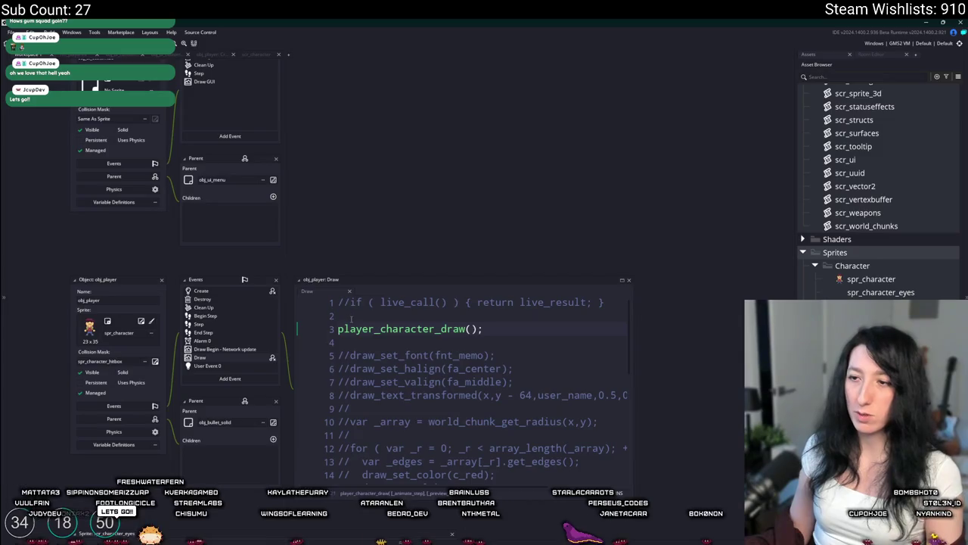
middle_click(409, 328)
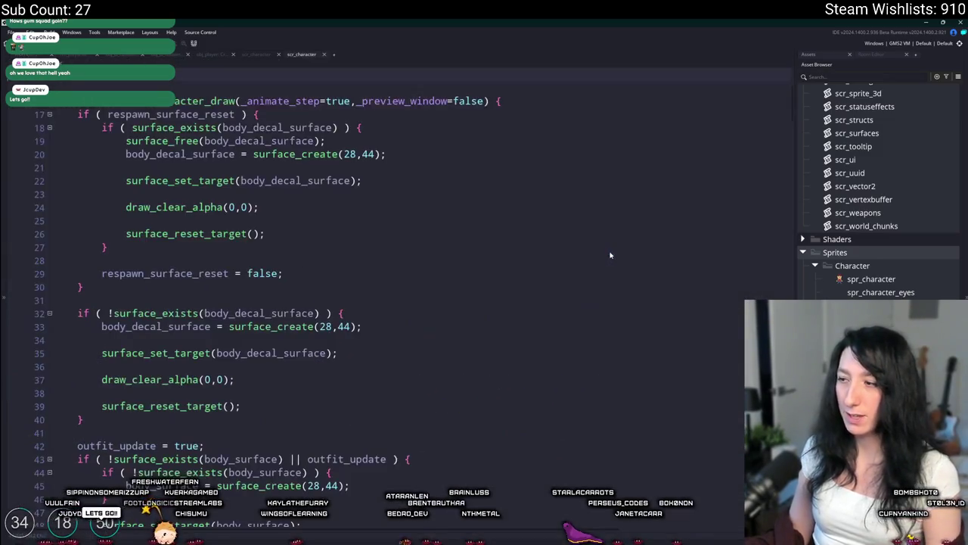
scroll(594, 250, "down", 10)
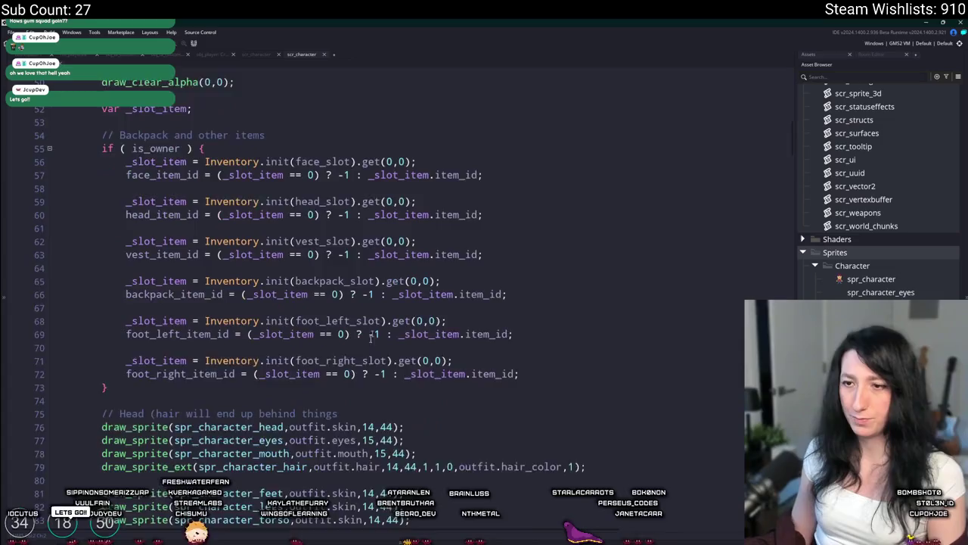
left_click(420, 317)
scroll(421, 317, "up", 3)
scroll(384, 360, "down", 5)
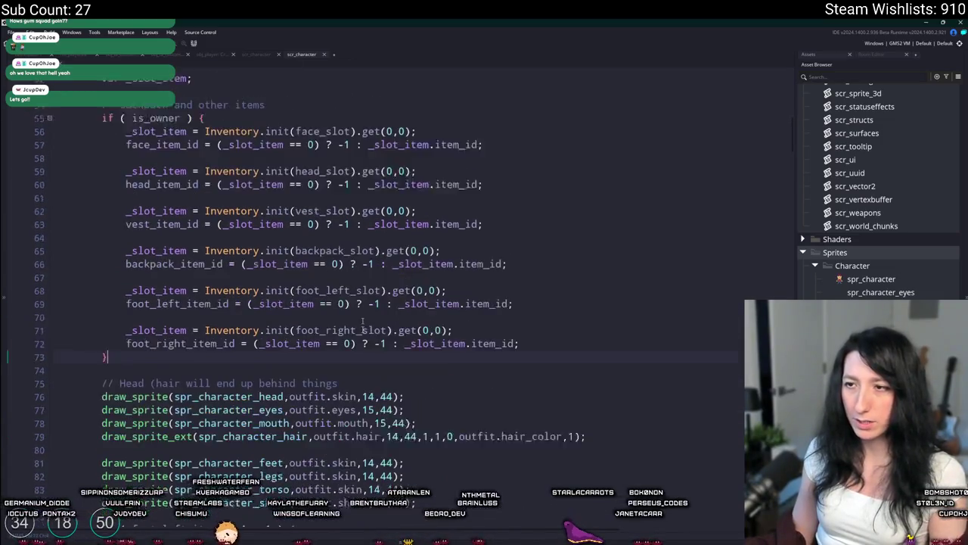
key("Return")
key("Return")
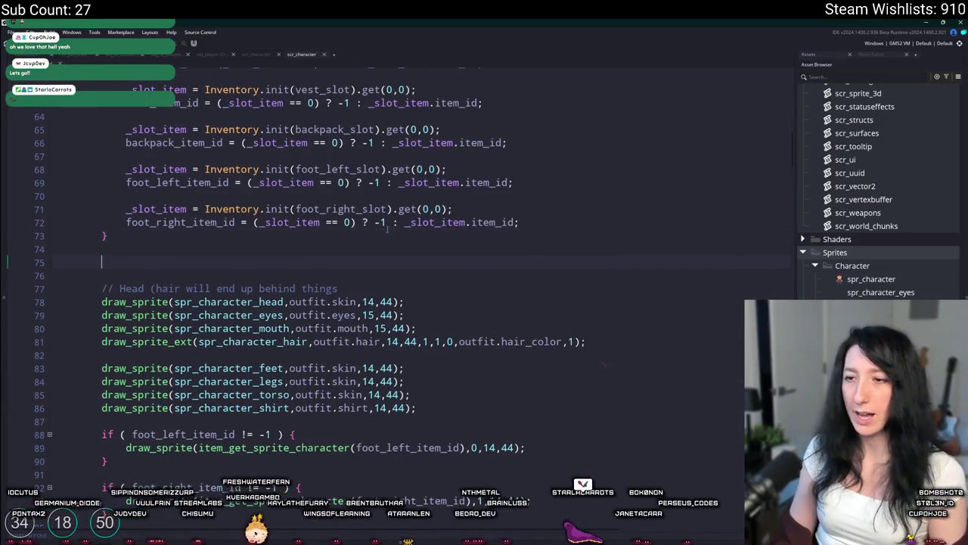
key("ctrl+z")
key("ctrl+z")
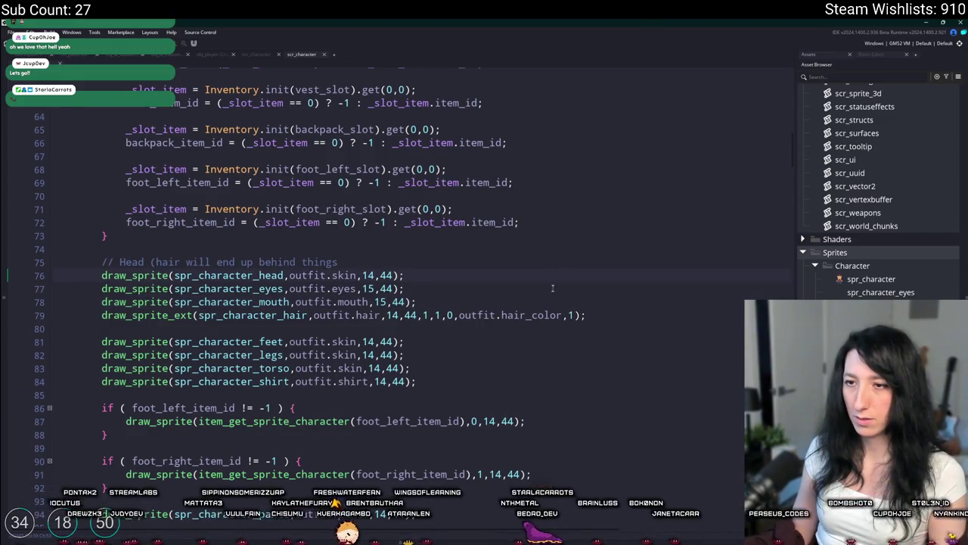
- Add a line setting var _outfit_data = outfit_get_rules(outfit.outfit) below the head drawing call
key("Return")
key("Return")
key("Return")
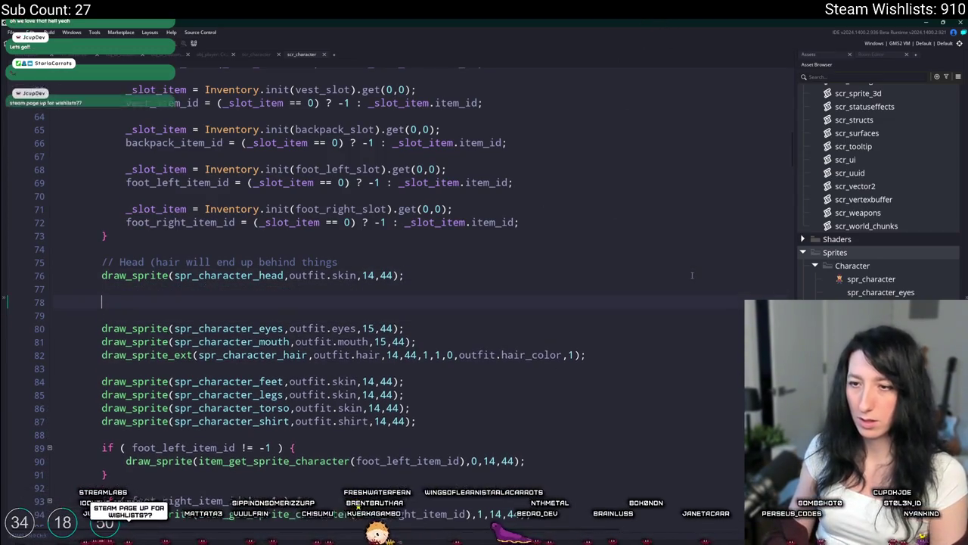
type("if (")
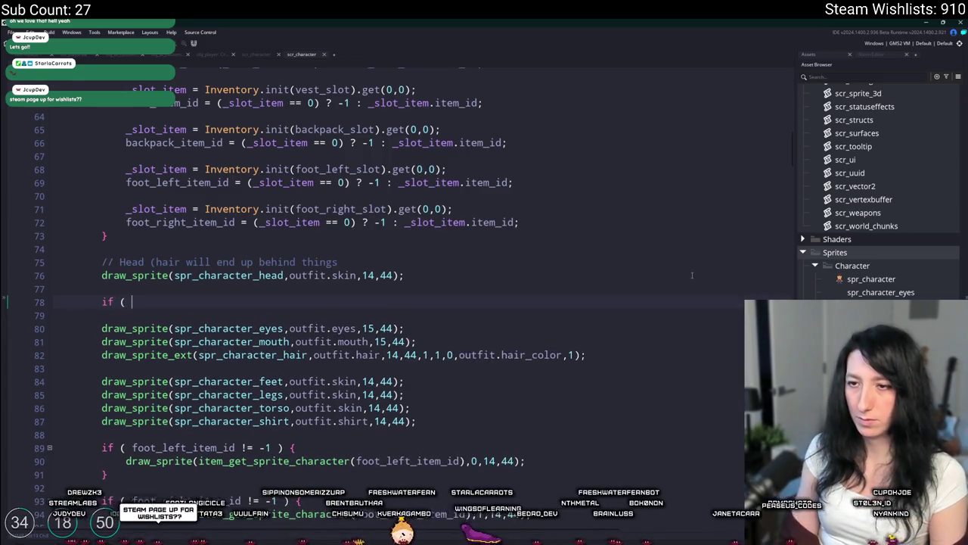
key("BackSpace")
key("BackSpace")
key("BackSpace")
type("var _oud")
key("BackSpace")
type("tfit_data = o")
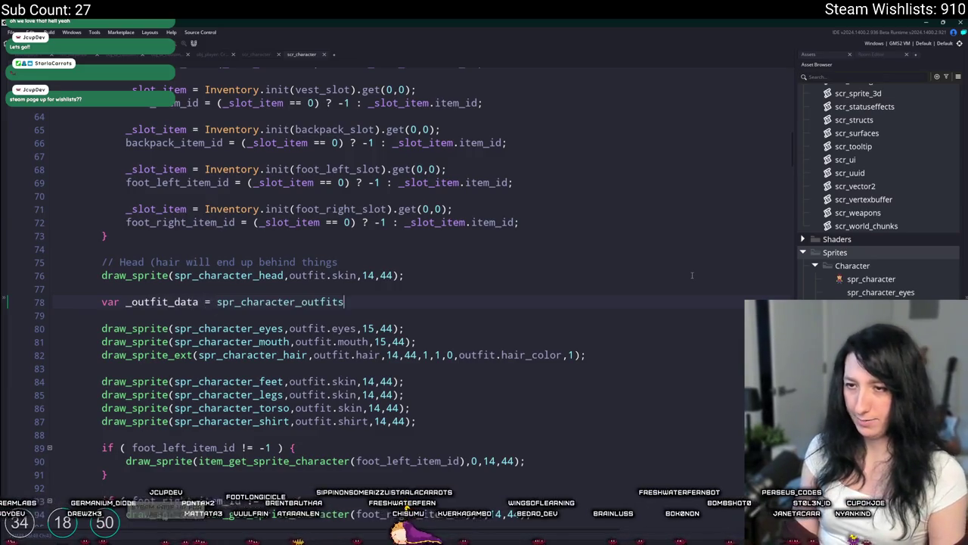
type("utf")
key("BackSpace")
key("BackSpace")
key("BackSpace")
key("BackSpace")
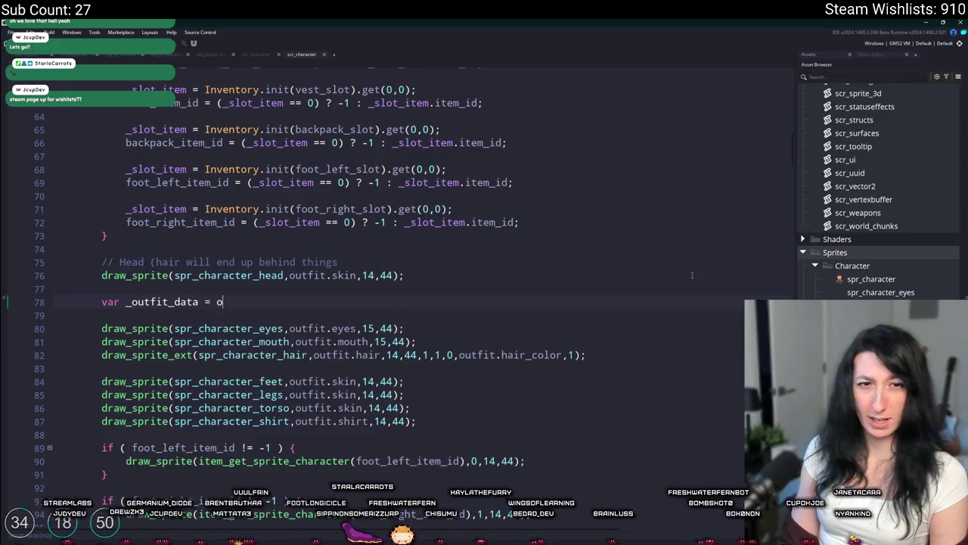
type("_get_rules(o")
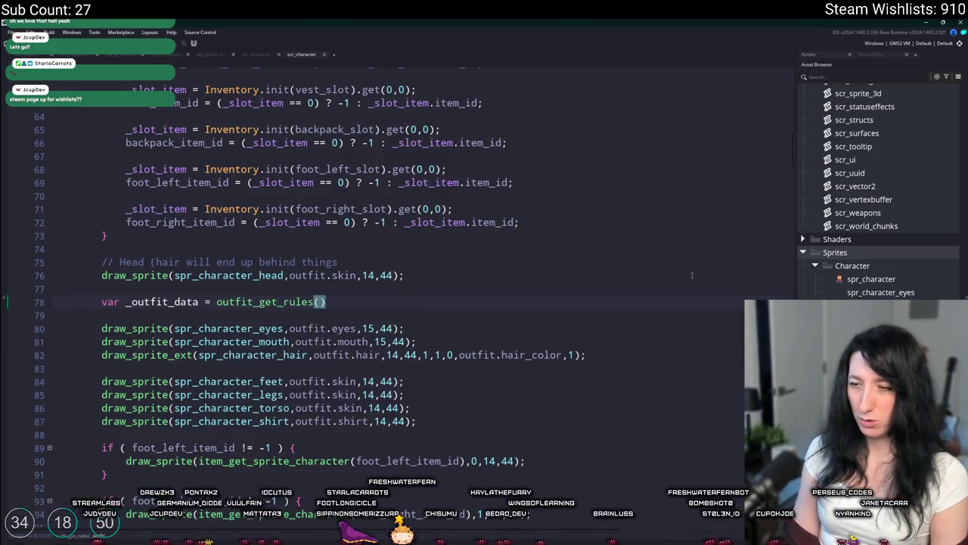
type("utfit.outfit")
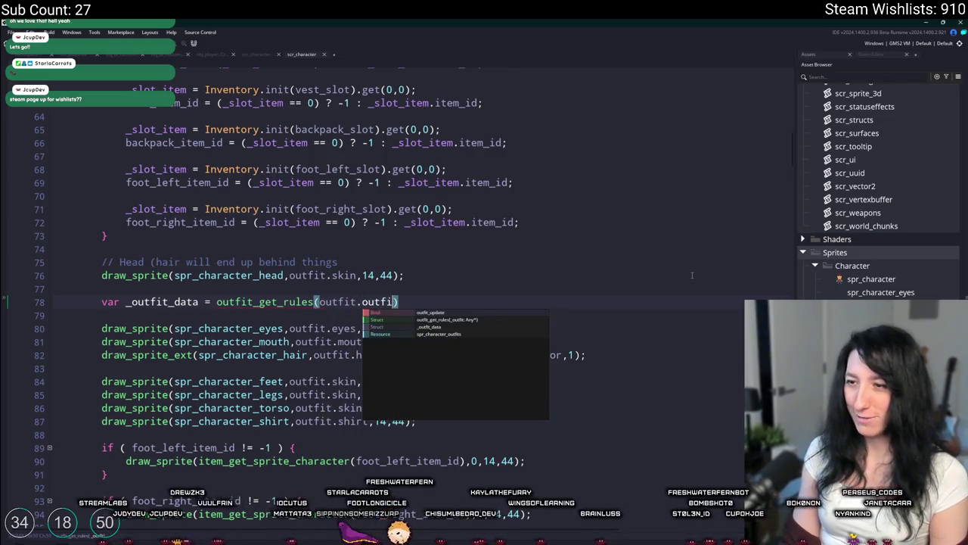
key("Escape")
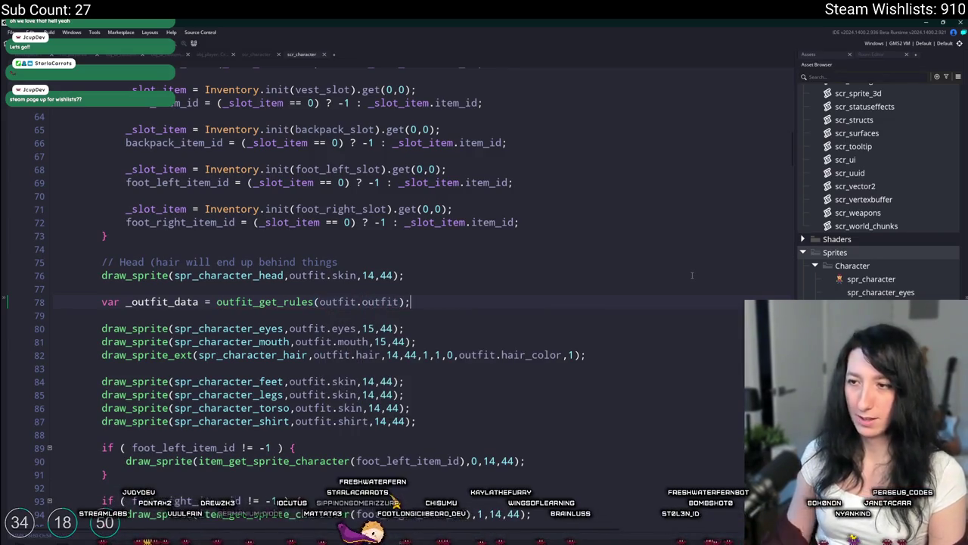
middle_click(257, 301)
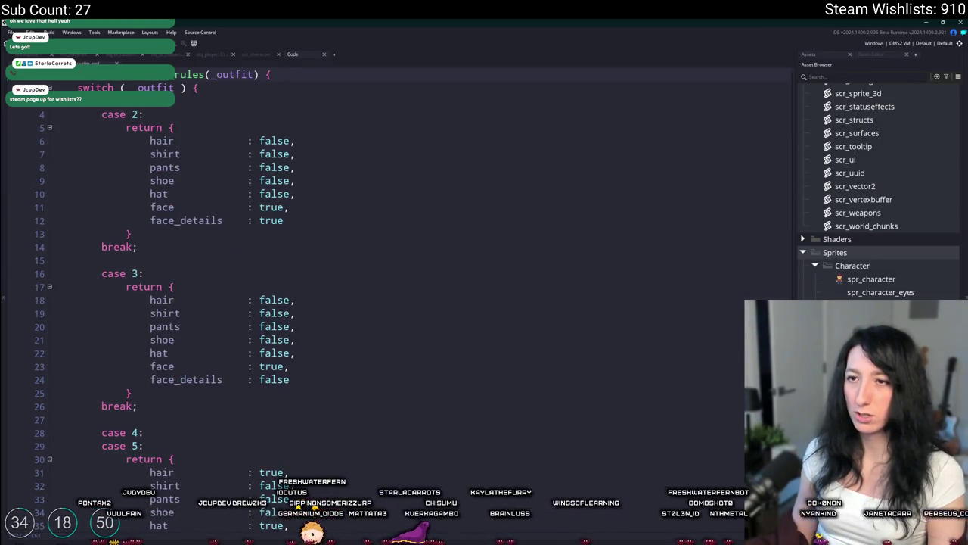
scroll(378, 303, "down", 5)
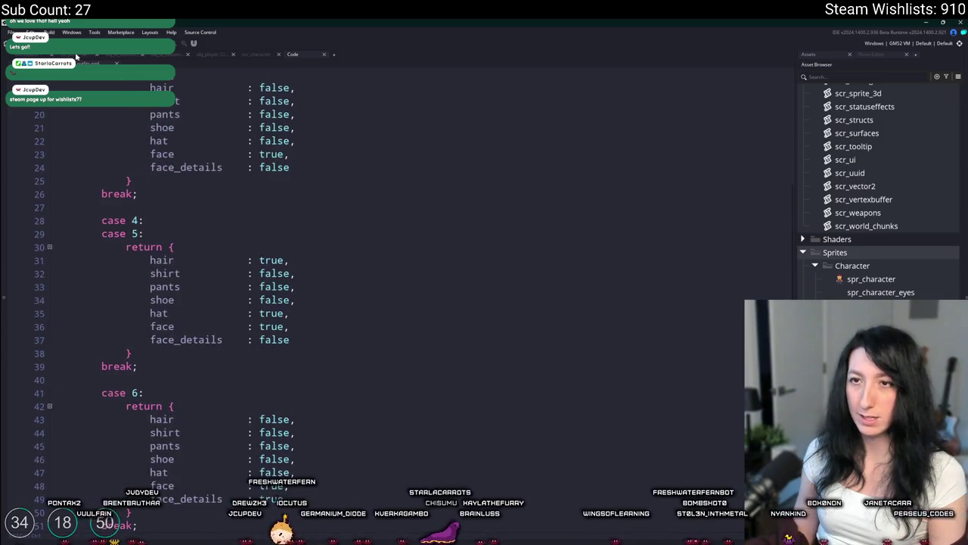
left_click(78, 57)
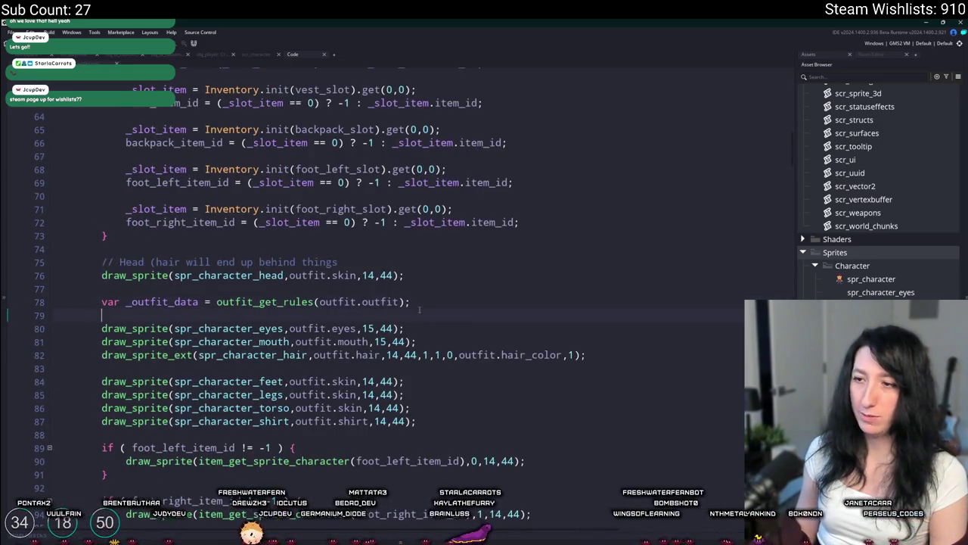
- Wrap the eyes and mouth drawing calls in an _outfit_data.face_details condition block
key("Return")
type("_outfit_data.face_details ) {")
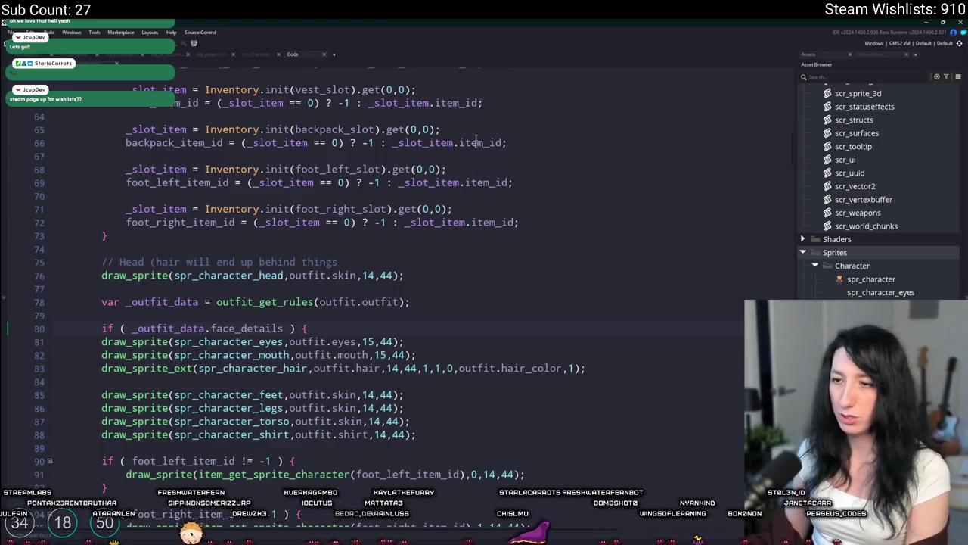
left_click(479, 355)
key("Return")
type("}")
left_click_drag(418, 354, 104, 340)
key("Tab")
- Wrap the hair drawing call in an if ( _outfit_data.hair ) block
left_click(131, 366)
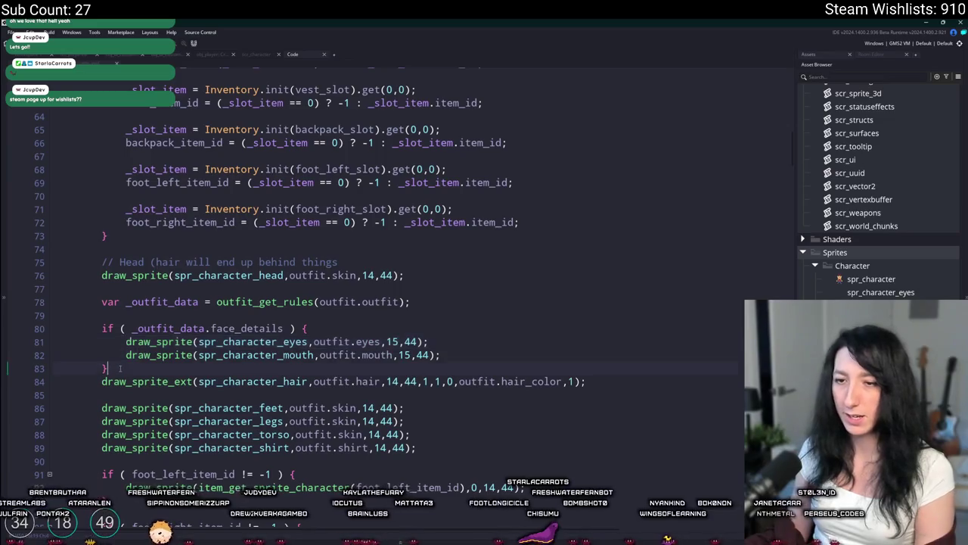
key("Return")
key("Return")
type("if ( _outfit_data.hair )")
left_click(591, 408)
key("Return")
type("}")
left_click(100, 408)
key("Tab")
- Wrap both foot item blocks inside an if ( _outfit_data.shoe ) condition
scroll(215, 240, "down", 6)
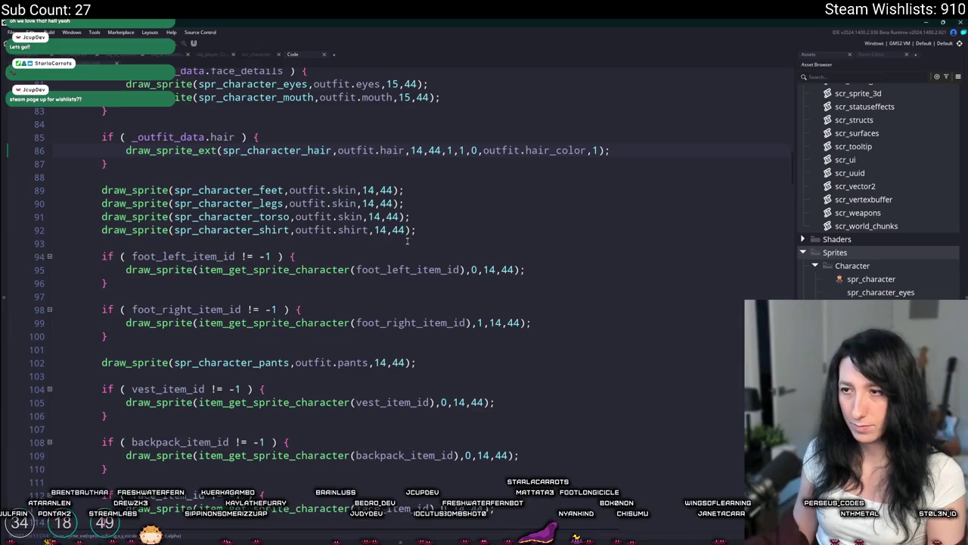
key("Return")
type("if ( _outfit_data")
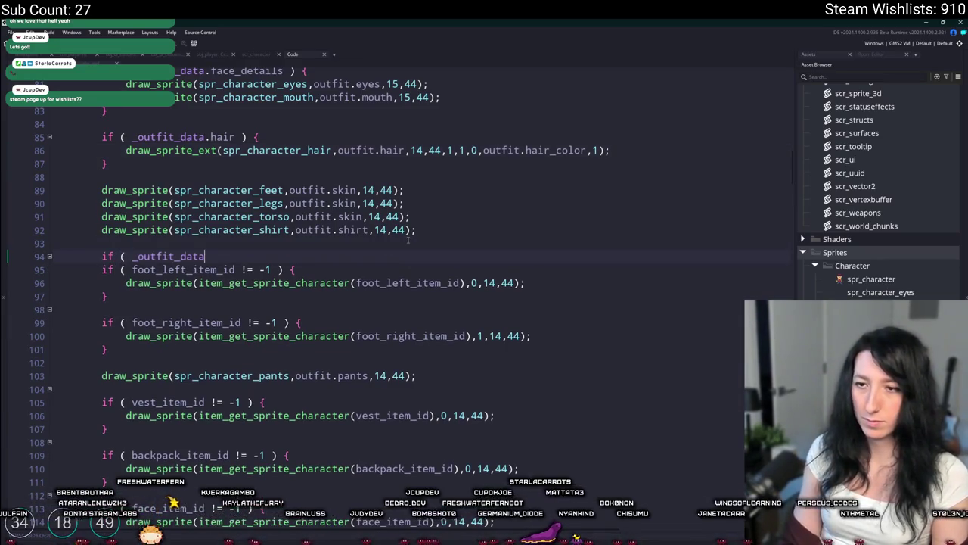
type(".shoe ) {")
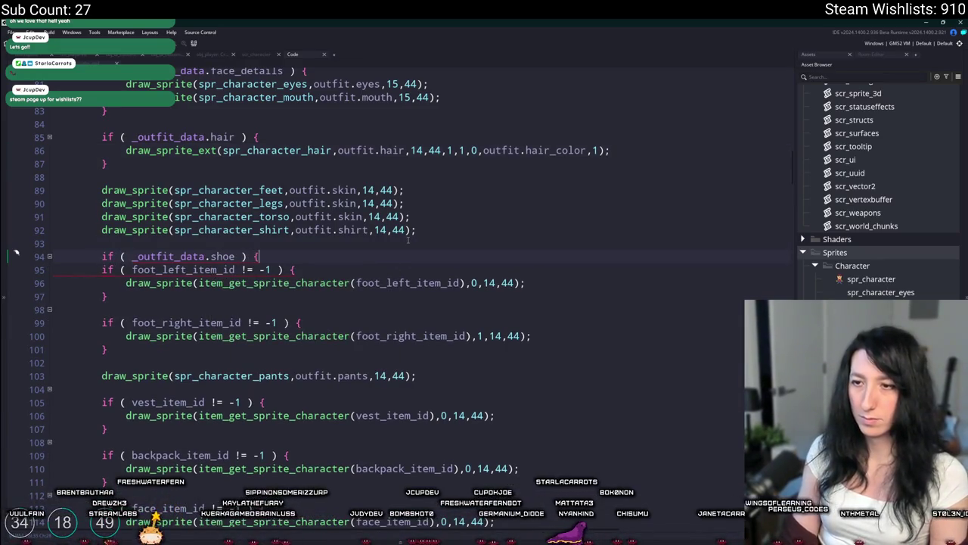
scroll(393, 287, "up", 20)
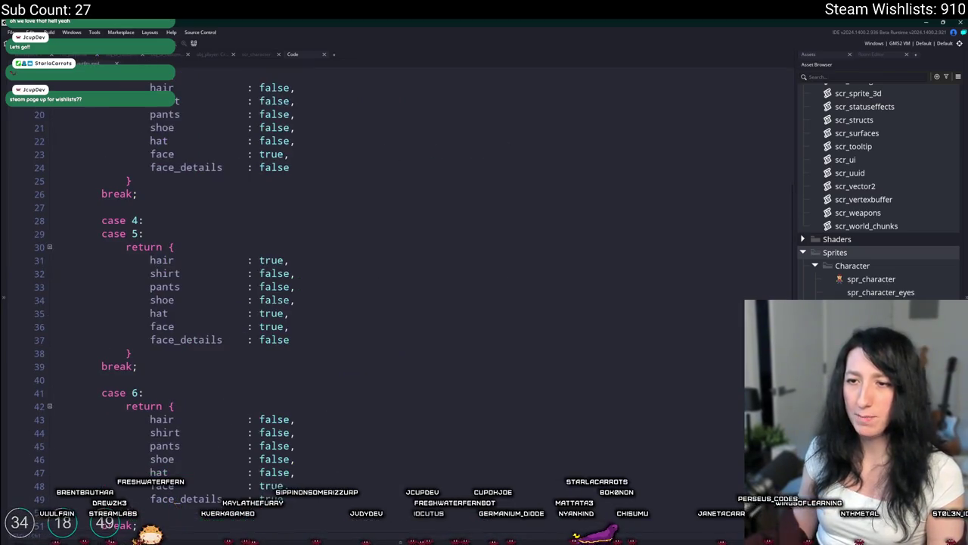
scroll(275, 239, "down", 20)
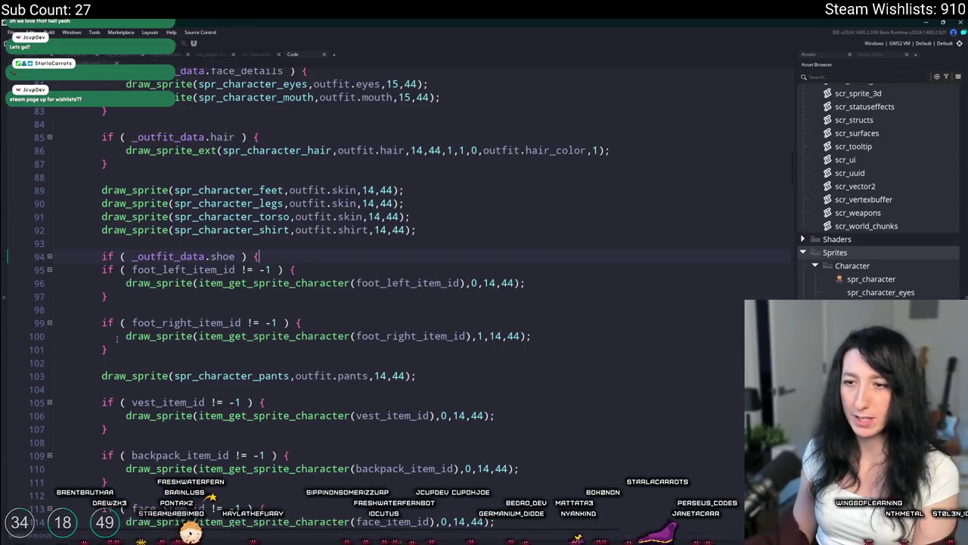
key("Return")
type("}")
mouse_move(133, 352)
left_mouse_down()
mouse_move(106, 324)
mouse_move(104, 271)
left_mouse_up()
key("Tab")
left_click(179, 301)
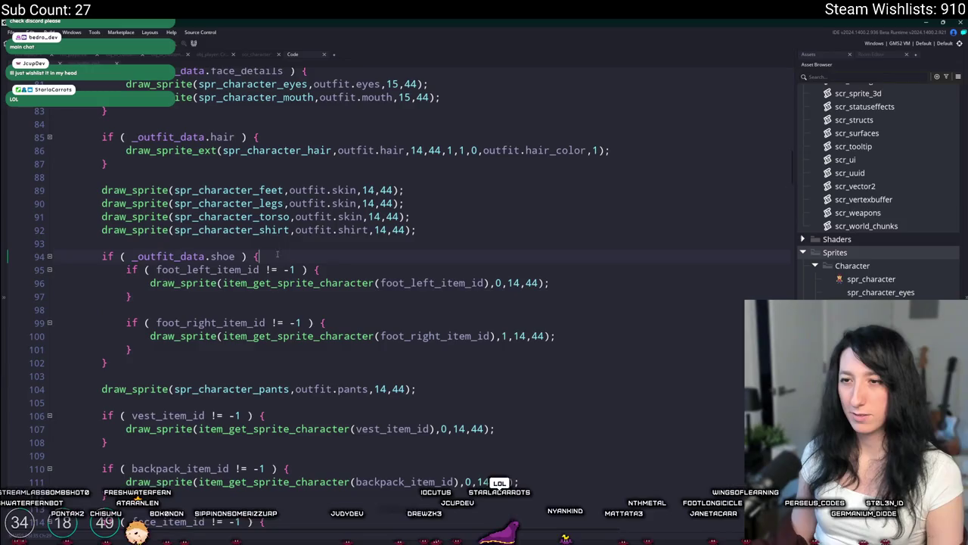
left_click(101, 257)
scroll(396, 380, "down", 2)
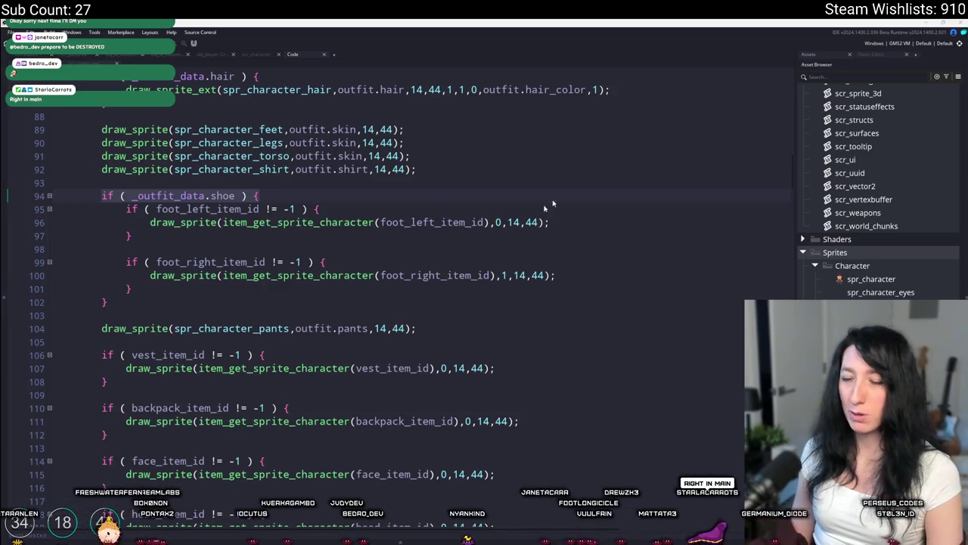
- Put the pants drawing call inside a pasted condition changed to _outfit_data.pants
left_click(286, 316)
key("ctrl+v")
left_click(433, 335)
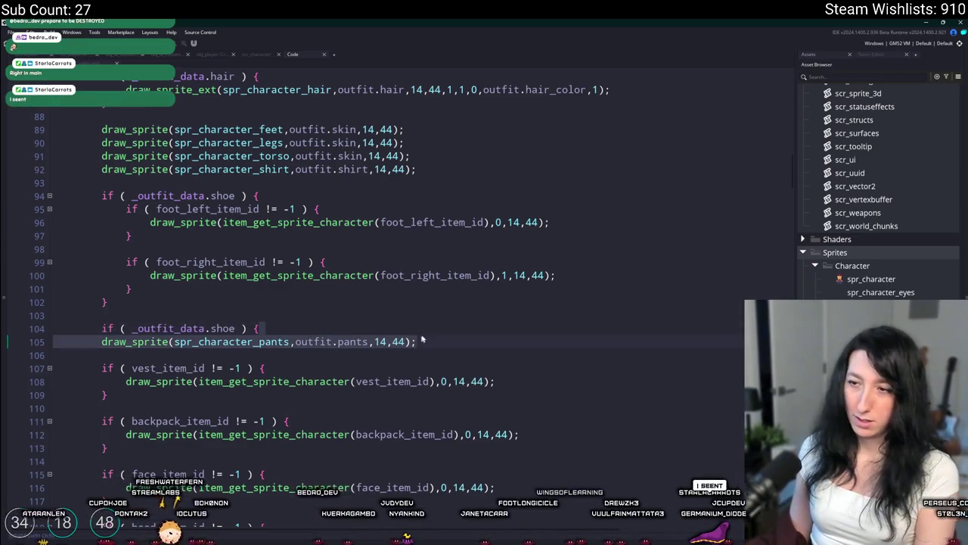
key("Up")
scroll(428, 341, "down", 1)
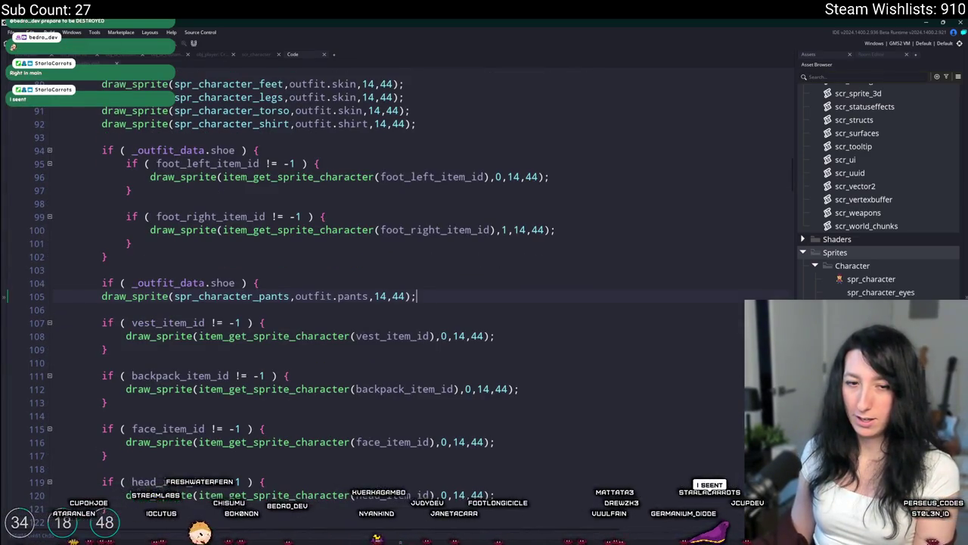
key("Return")
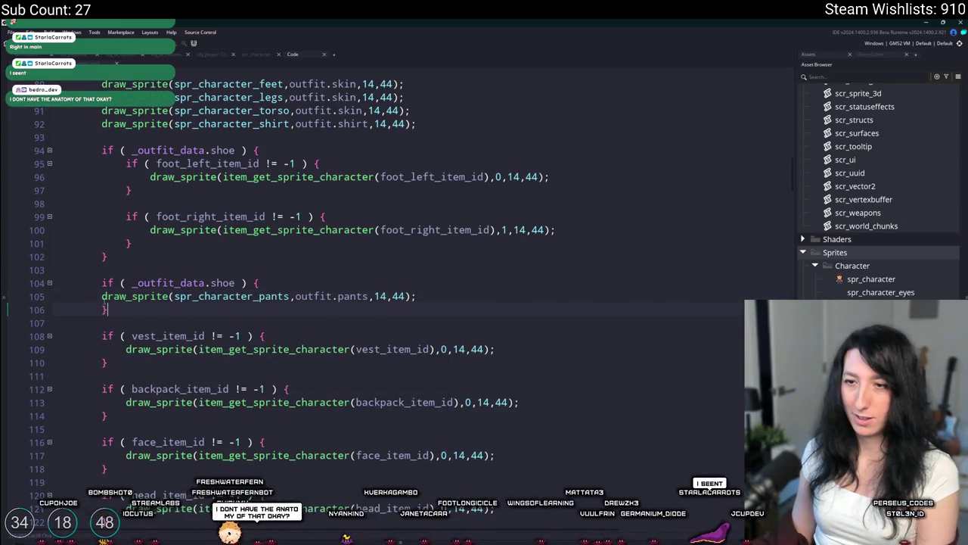
key("Up")
key("Home")
key("Tab")
double_click(232, 283)
type("pan")
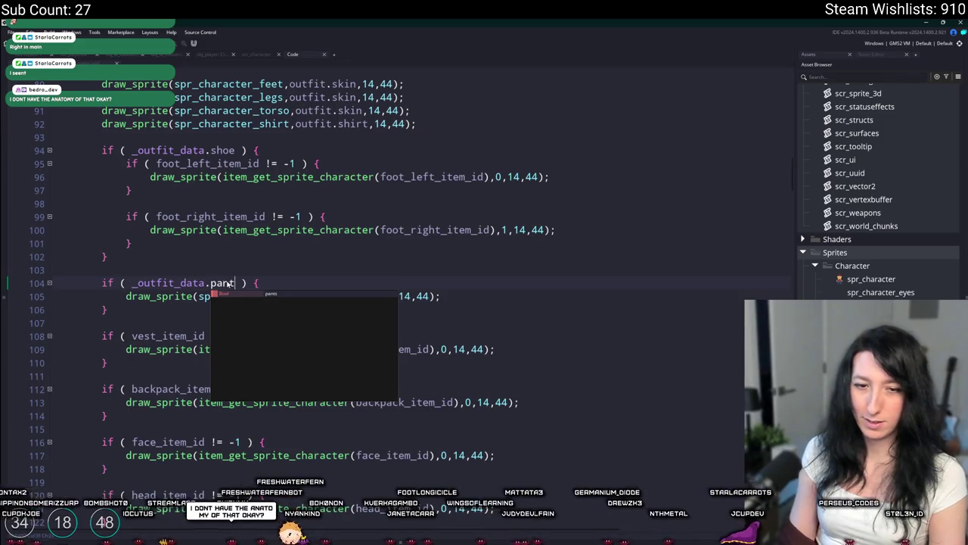
type("ts")
- Insert an empty line above the vest-drawing check, undoing the pasted shoe condition
scroll(254, 291, "down", 2)
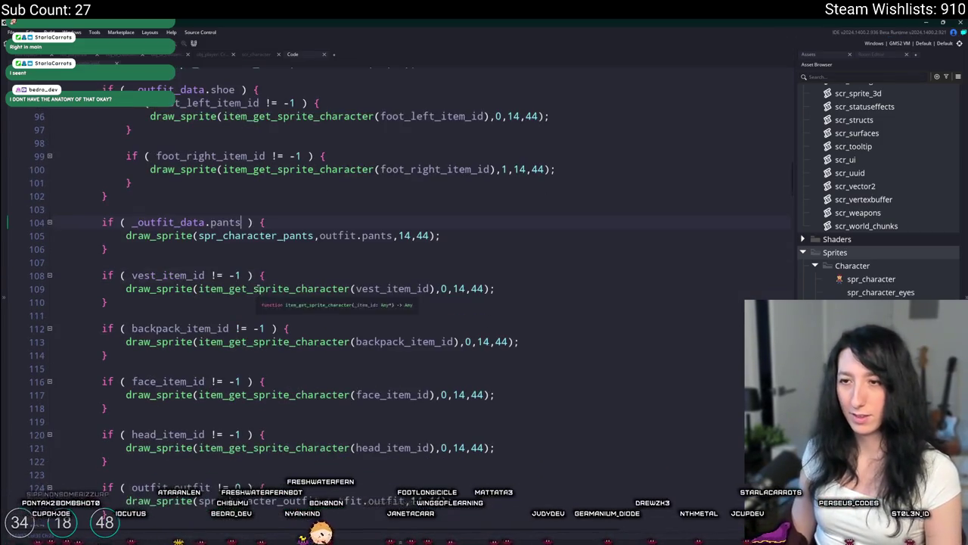
key("Return")
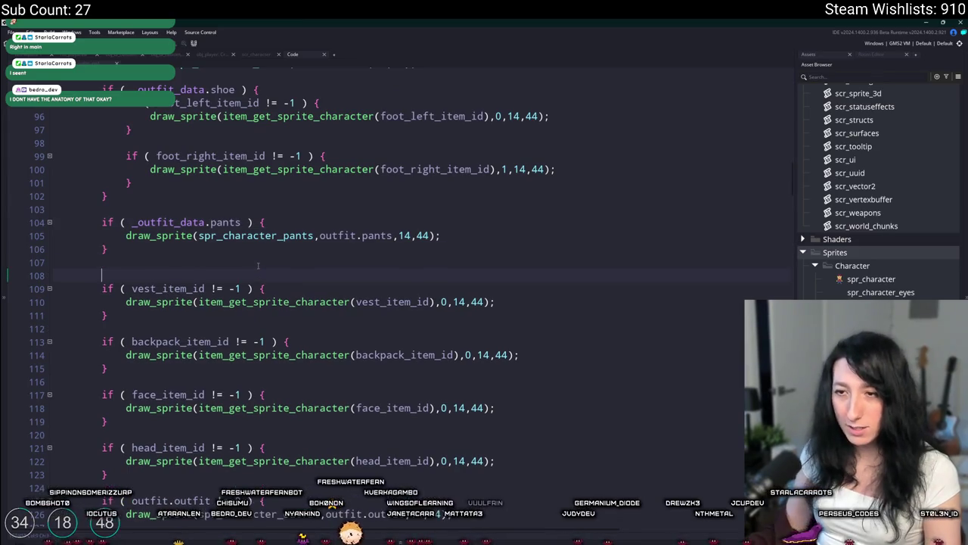
type("if ( _outfit_data.shoe ) {")
left_click(225, 275)
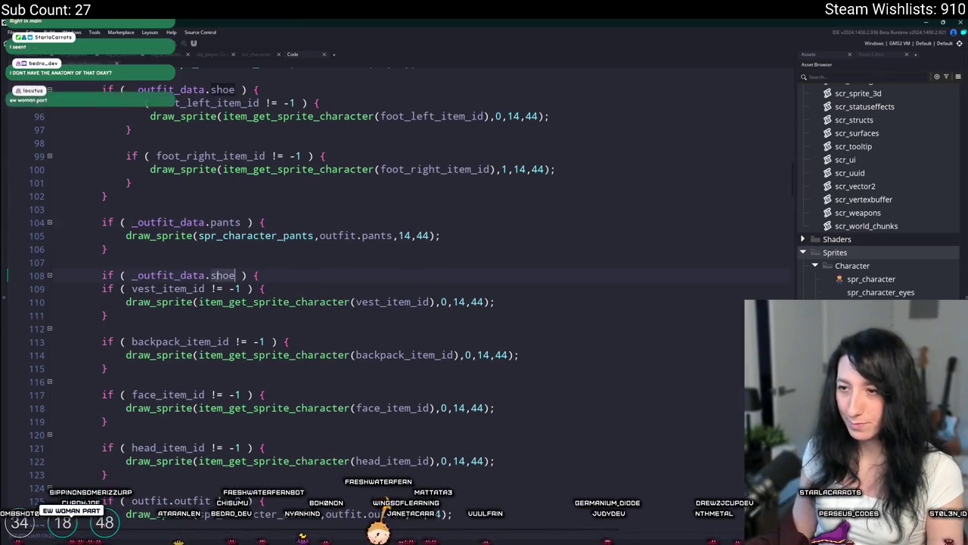
key("ctrl+z")
scroll(393, 288, "up", 20)
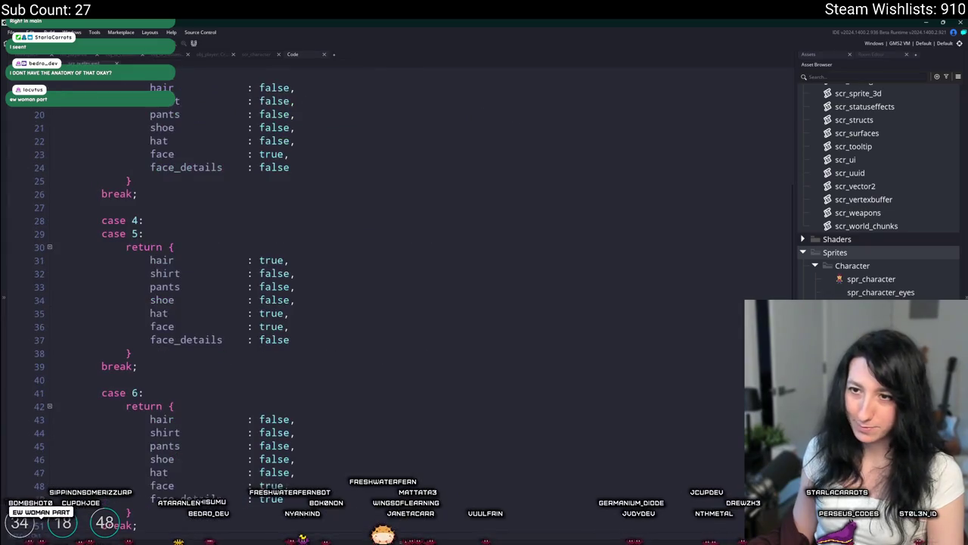
- Add a 'vest : true' field after shirt in case 2 of outfit_get_rules
scroll(262, 245, "up", 5)
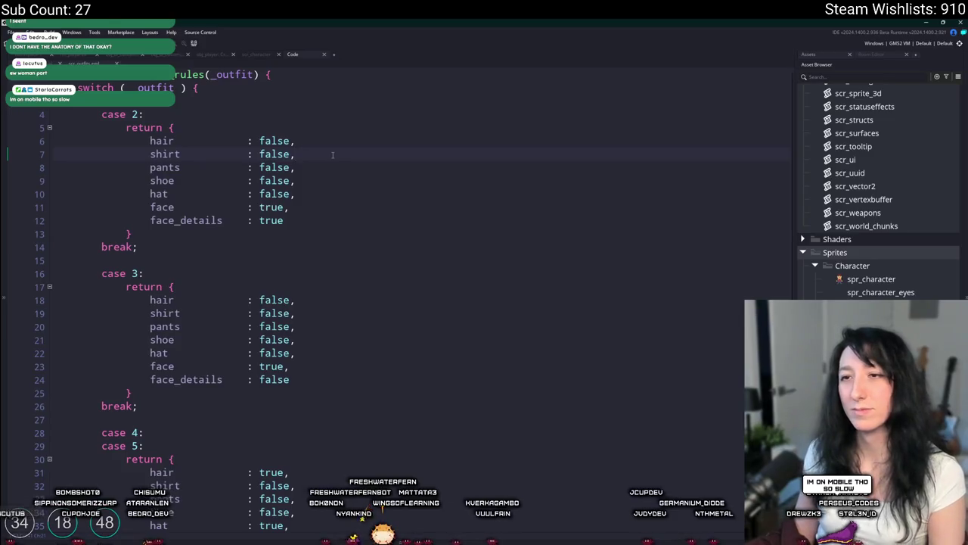
key("Return")
type("vest")
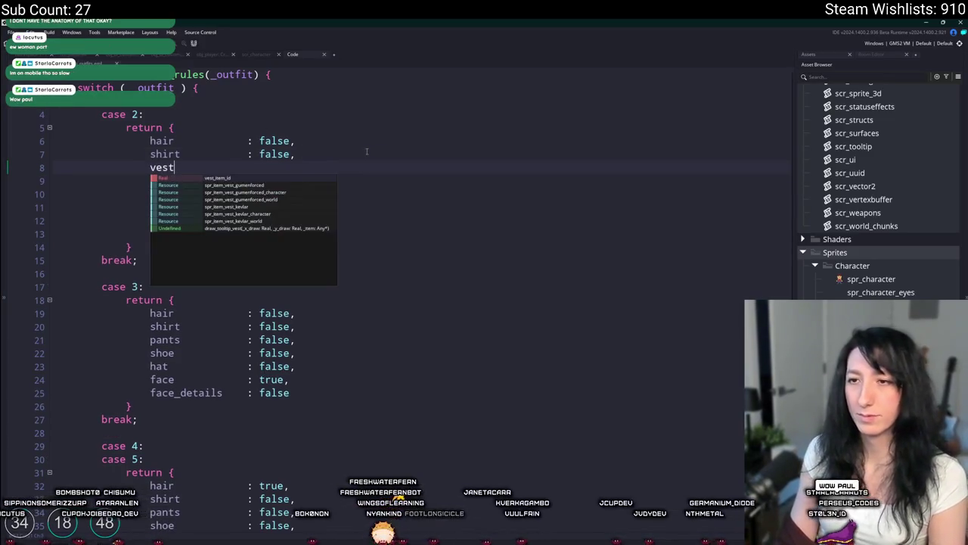
key("Return")
key("Tab")
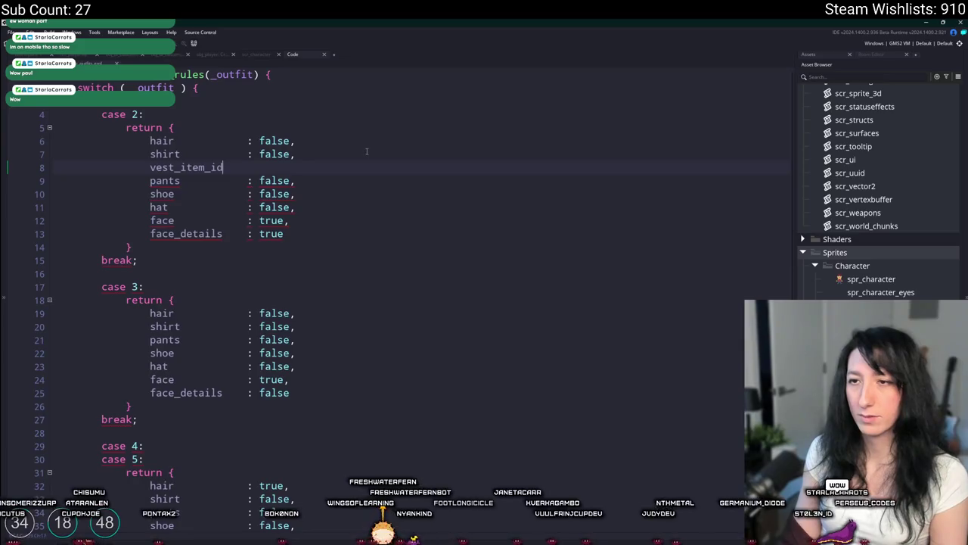
type("true,")
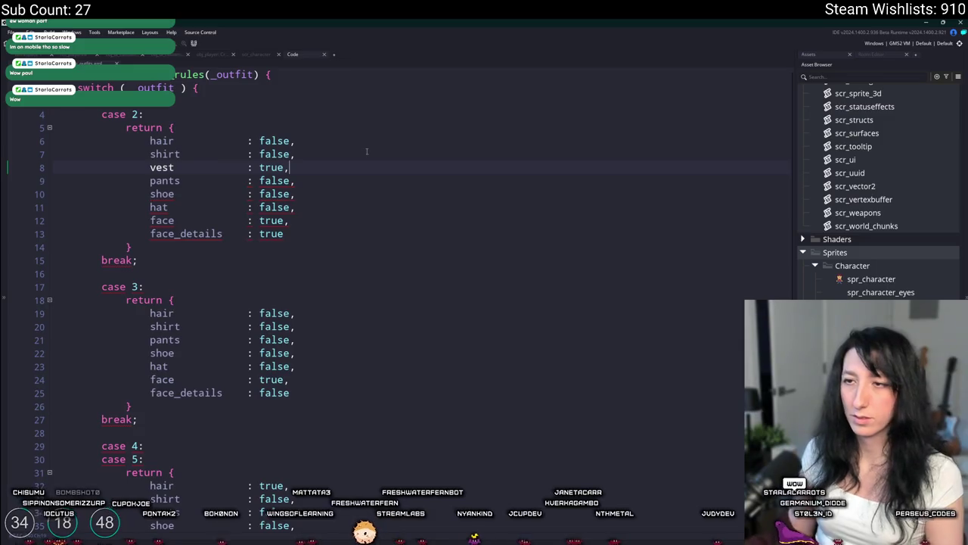
key("shift+Home")
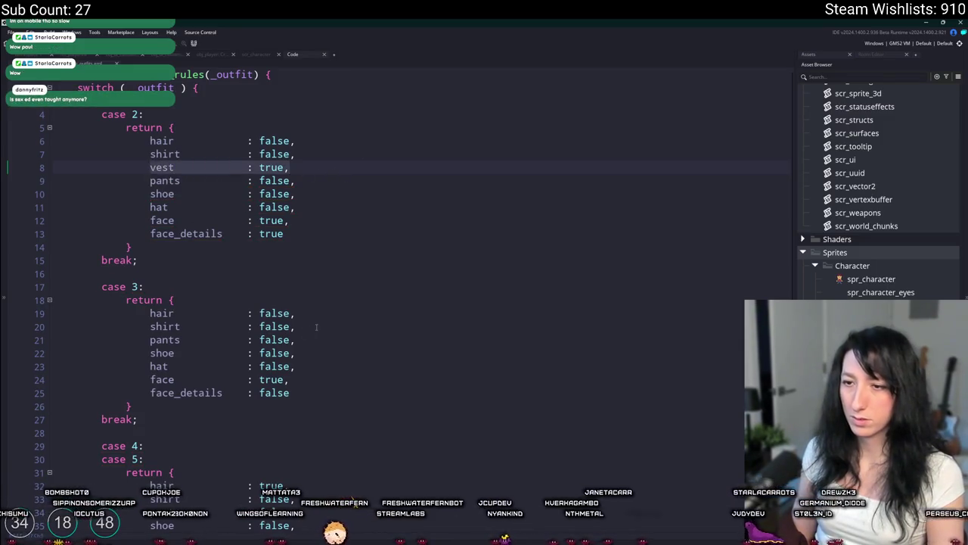
- Copy the vest field and paste it into cases 3 and 5
key("ctrl+c")
left_click(316, 327)
key("Return")
key("ctrl+v")
scroll(326, 334, "down", 2)
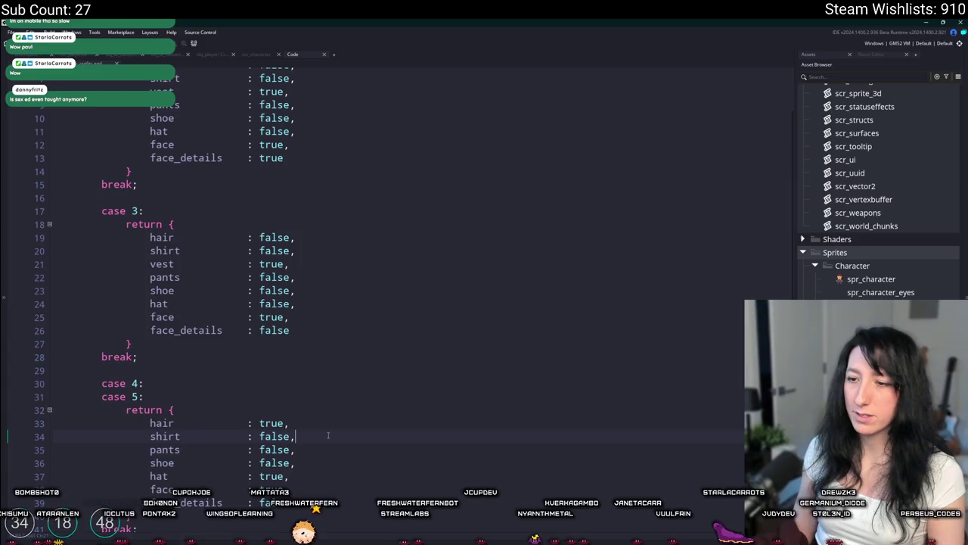
key("ctrl+v")
scroll(338, 439, "down", 3)
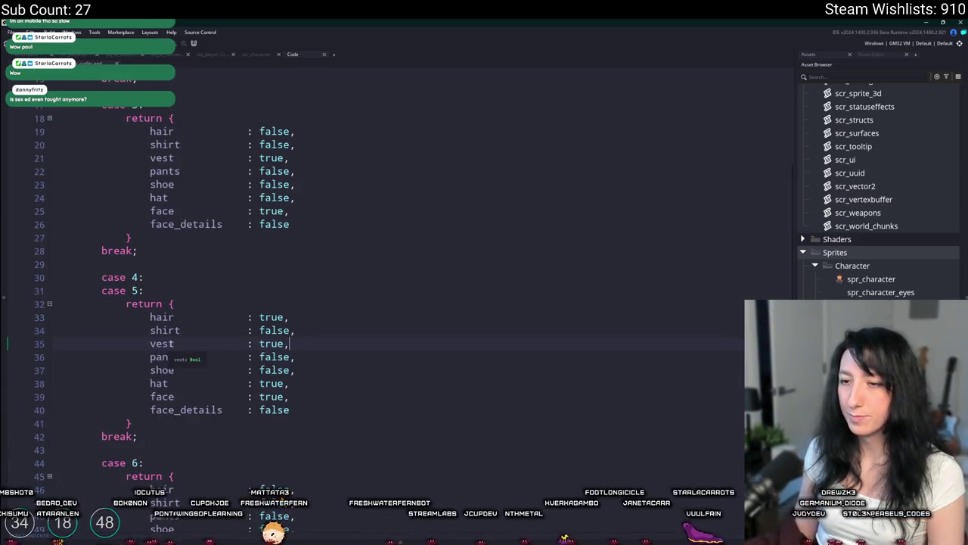
scroll(314, 401, "down", 3)
- Paste the vest field into case 6 and the default return
key("Return")
key("ctrl+v")
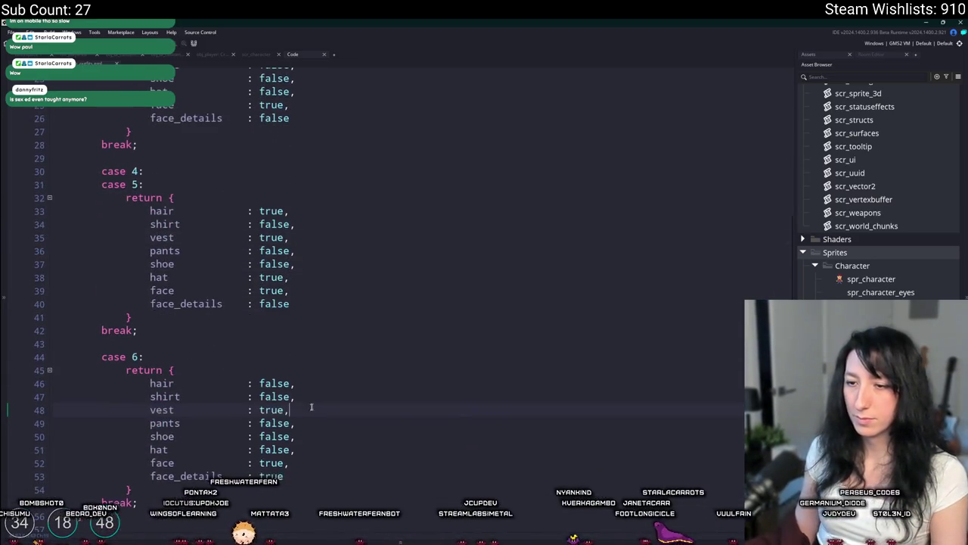
scroll(302, 405, "down", 4)
left_click(273, 407)
key("Return")
key("ctrl+v")
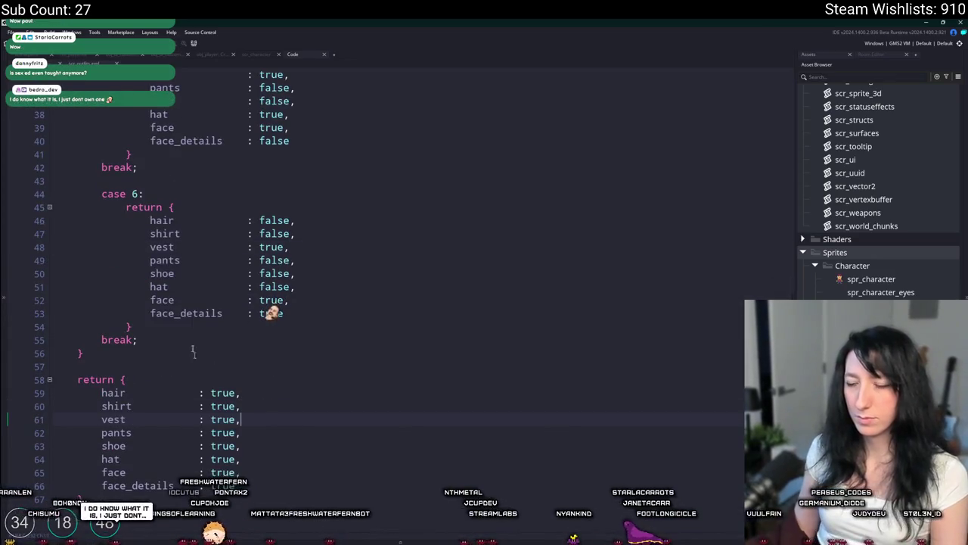
scroll(270, 260, "up", 3)
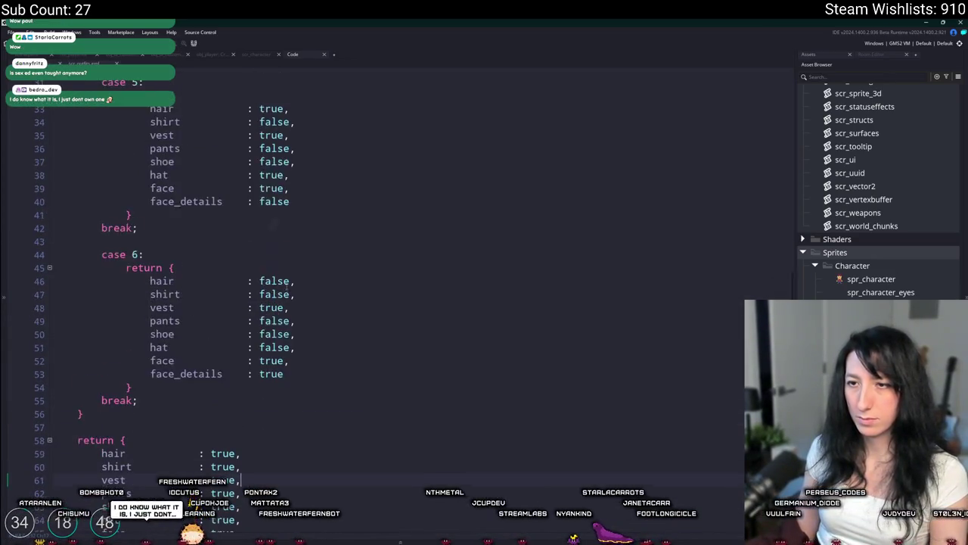
scroll(378, 288, "down", 20)
left_click(151, 275)
scroll(111, 126, "up", 20)
scroll(111, 126, "down", 20)
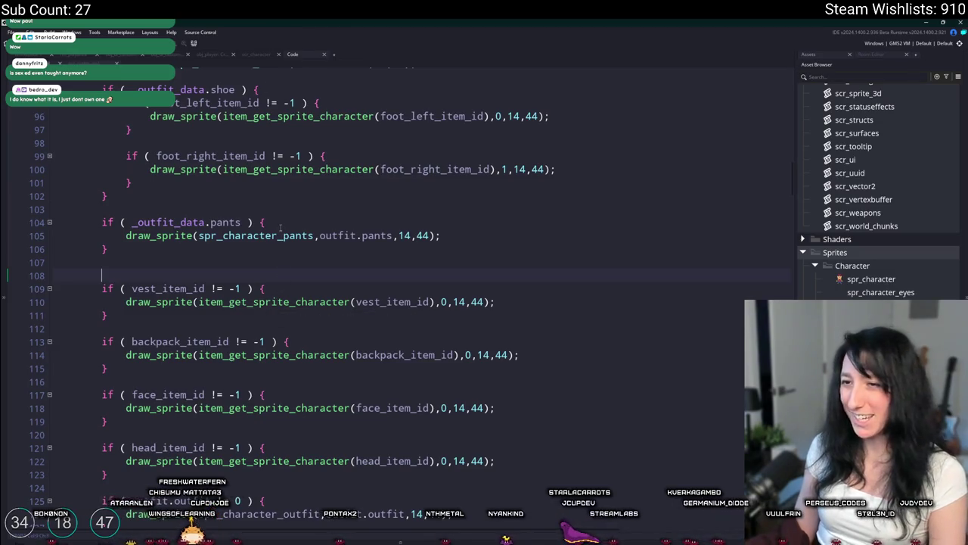
- Copy the pants condition onto line 108 and change it to _outfit_data.vest
left_click(150, 223)
key("ctrl+c")
left_click(203, 275)
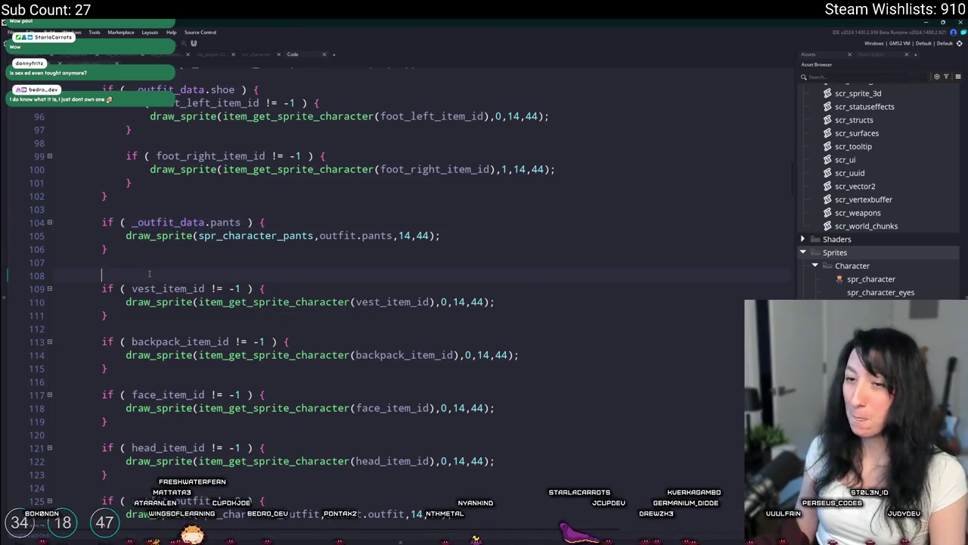
key("ctrl+v")
key("BackSpace")
double_click(214, 276)
type("vest")
- Close the vest condition after the backpack block and indent the vest and backpack blocks
left_click(138, 368)
key("Return")
type("}")
left_click_drag(138, 376, 102, 288)
key("Tab")
left_click(295, 288)
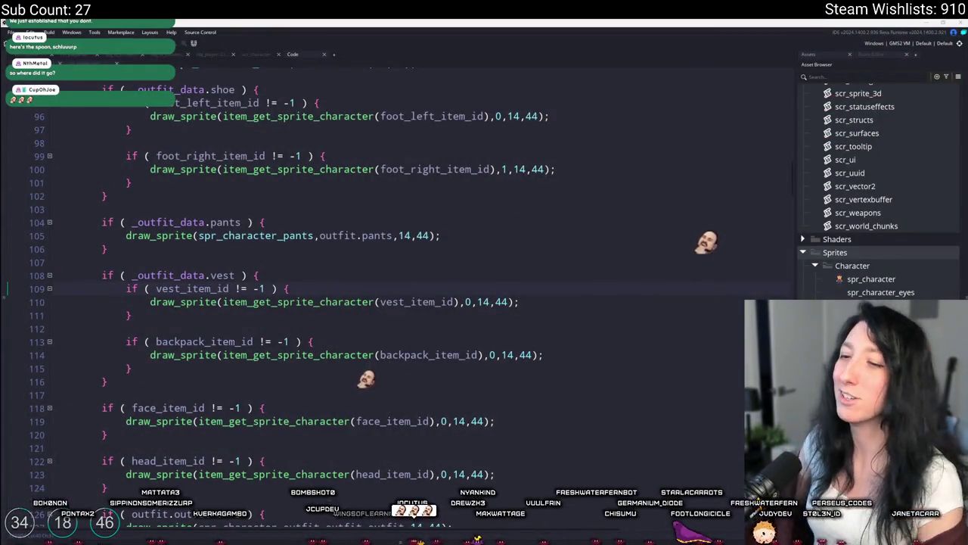
- Wrap the face item drawing in an 'if' on the outfit's face flag and indent it
left_click(294, 275)
key("ctrl+v")
key("ctrl+z")
left_click_drag(294, 274, 102, 275)
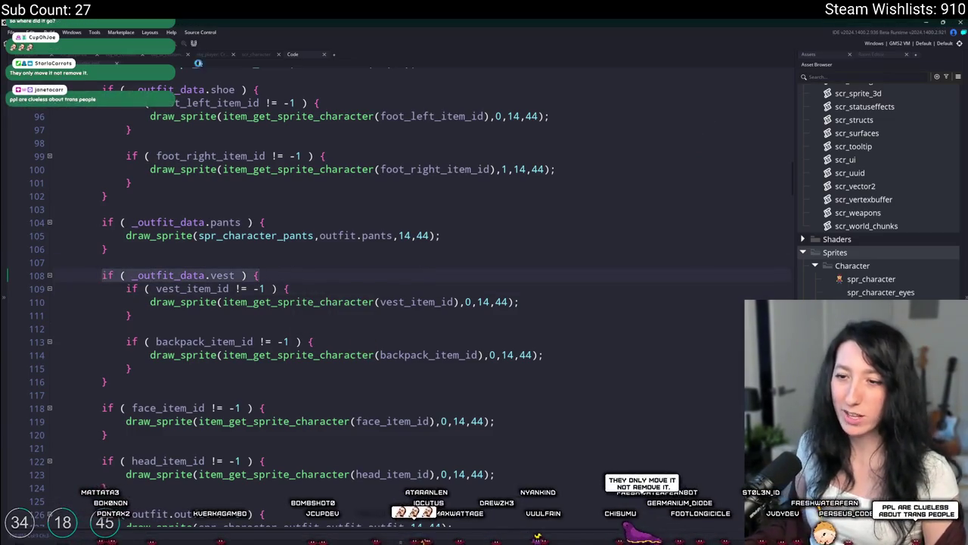
scroll(125, 289, "down", 2)
left_click(230, 310)
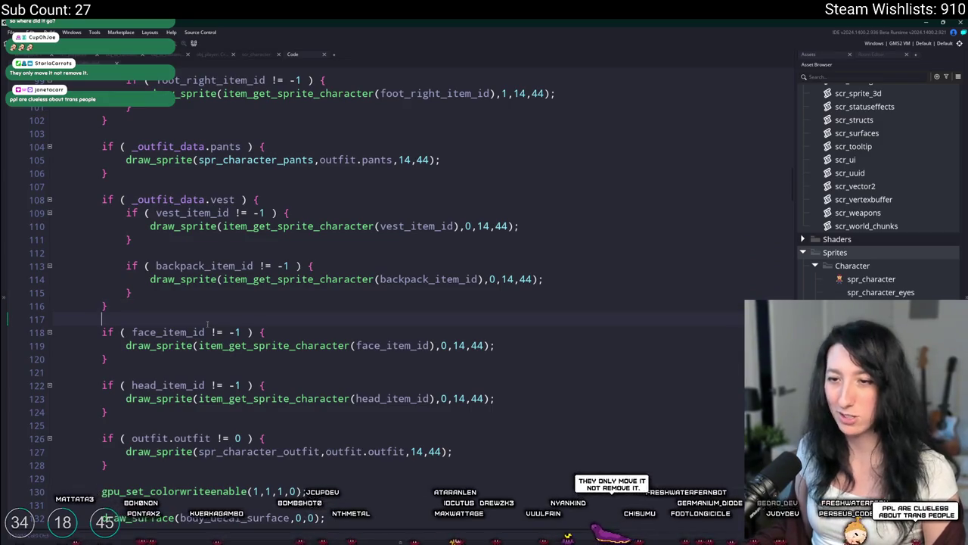
key("Return")
key("ctrl+v")
double_click(222, 331)
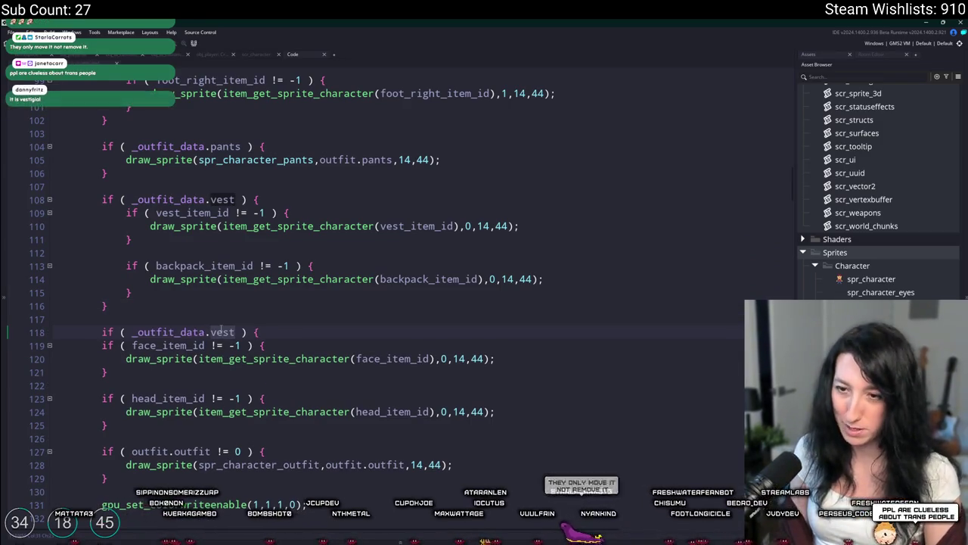
type("face")
key("Return")
type("}")
left_click_drag(140, 373, 102, 345)
key("Tab")
- Wrap the head item drawing in a matching hat-flag check and indent it
left_click(158, 398)
key("Return")
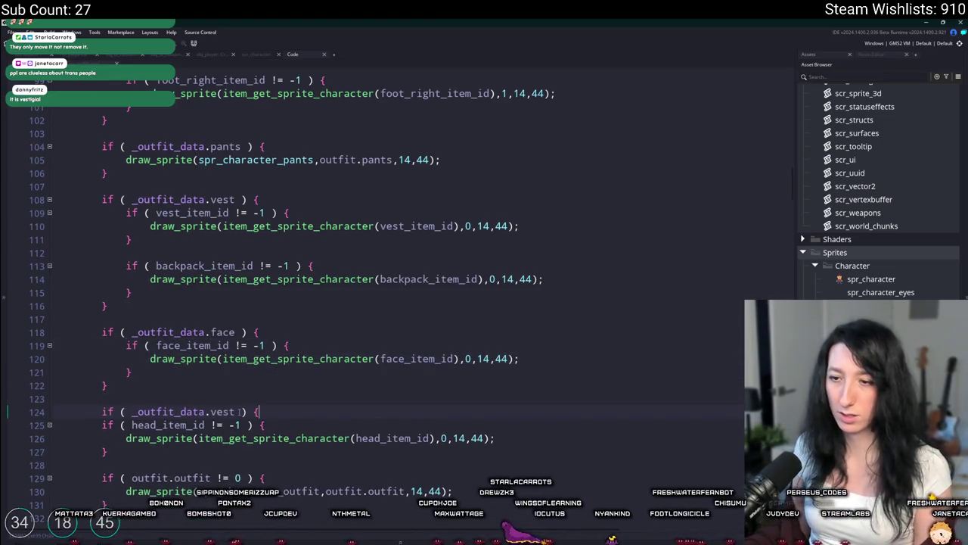
type("ha")
left_click_drag(158, 454, 102, 424)
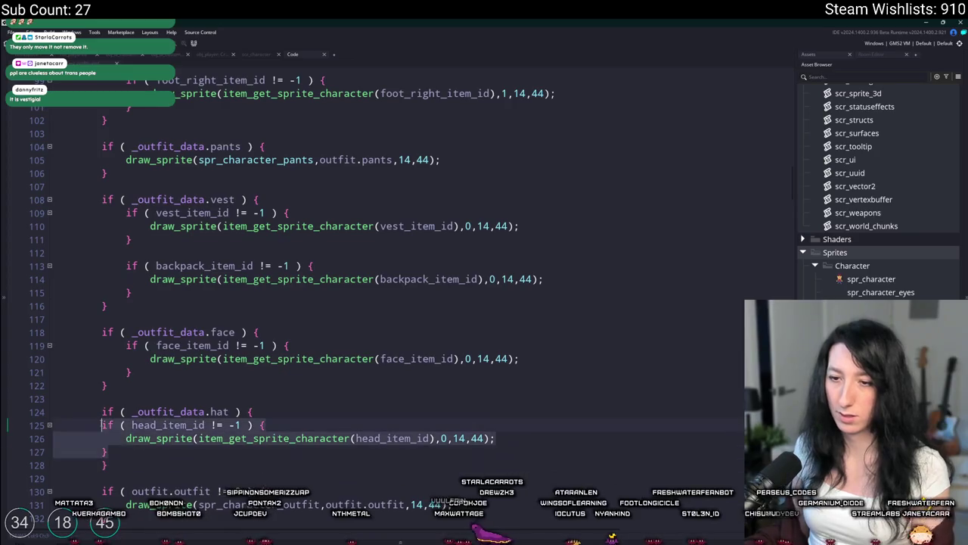
key("Tab")
key("ctrl+z")
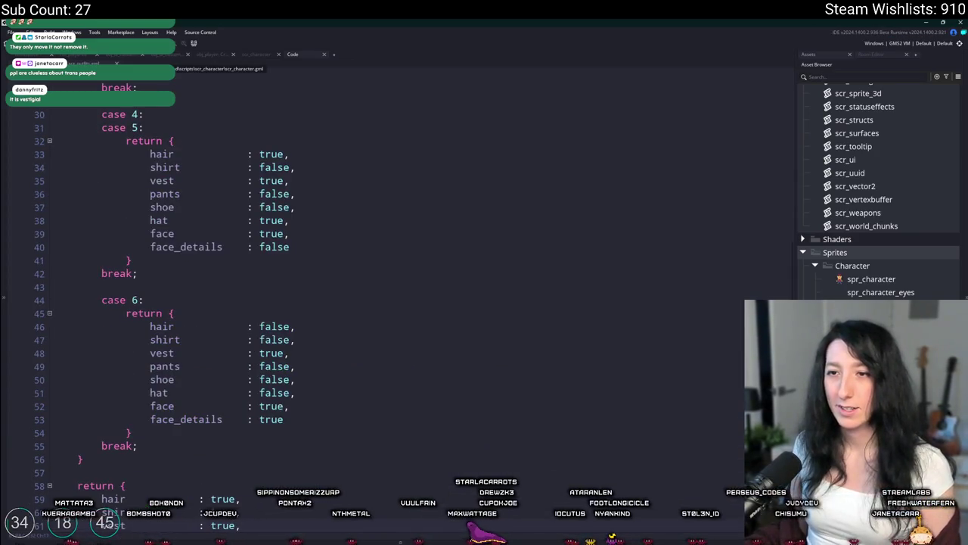
key("ctrl+y")
scroll(303, 265, "down", 4)
left_click(259, 336)
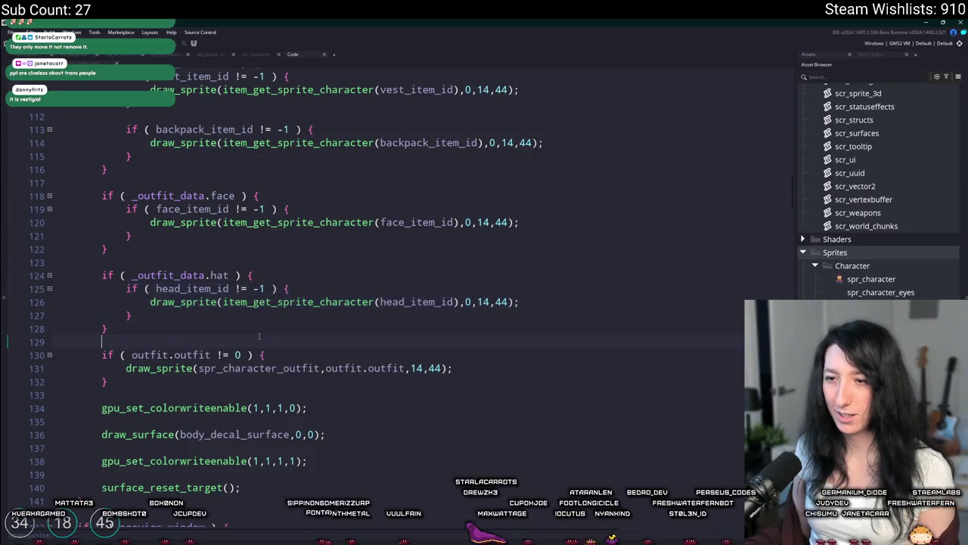
- Review the finished draw code and pan over to the spr_character_outfits sprite editor
scroll(258, 331, "down", 2)
scroll(272, 303, "up", 12)
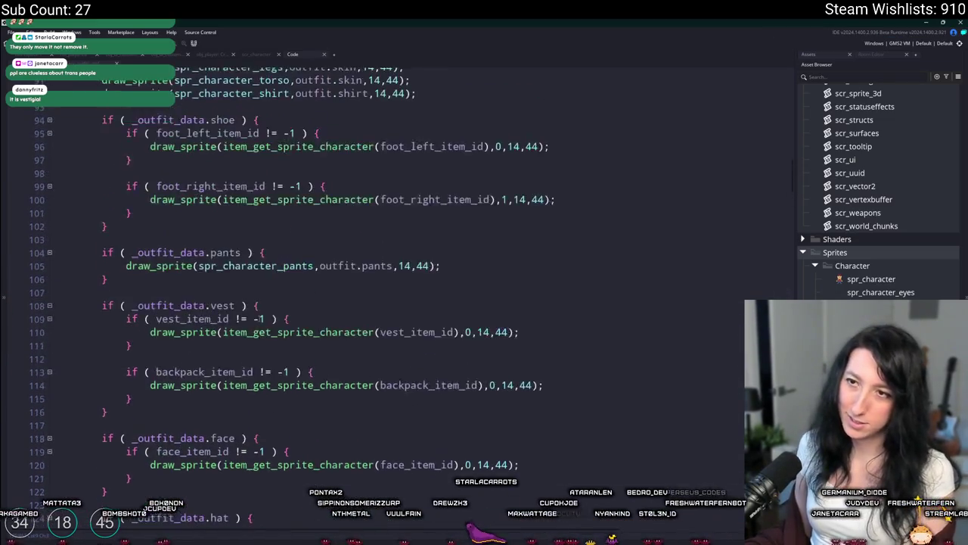
scroll(281, 288, "up", 2)
scroll(281, 288, "up", 5)
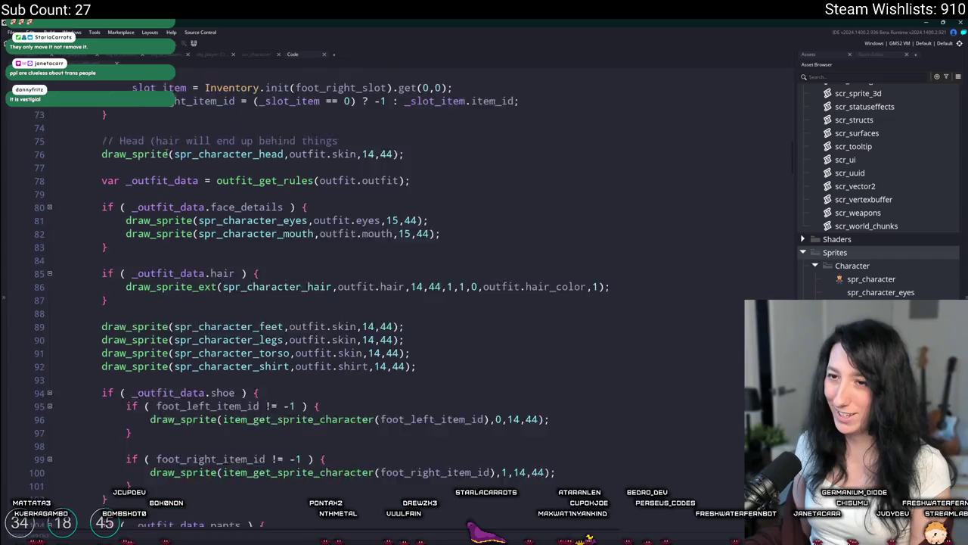
scroll(321, 356, "down", 3)
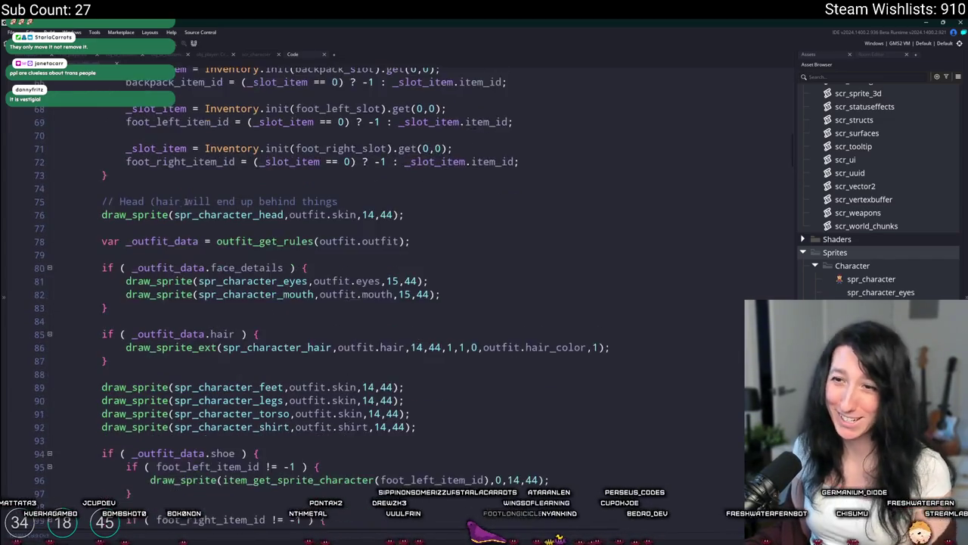
scroll(321, 356, "up", 7)
scroll(322, 355, "down", 15)
scroll(322, 356, "down", 8)
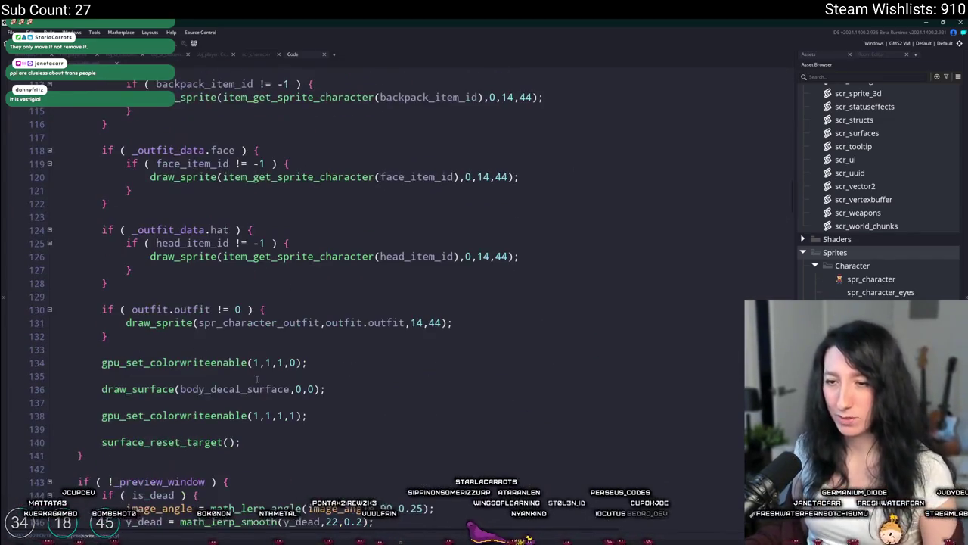
middle_click(250, 322)
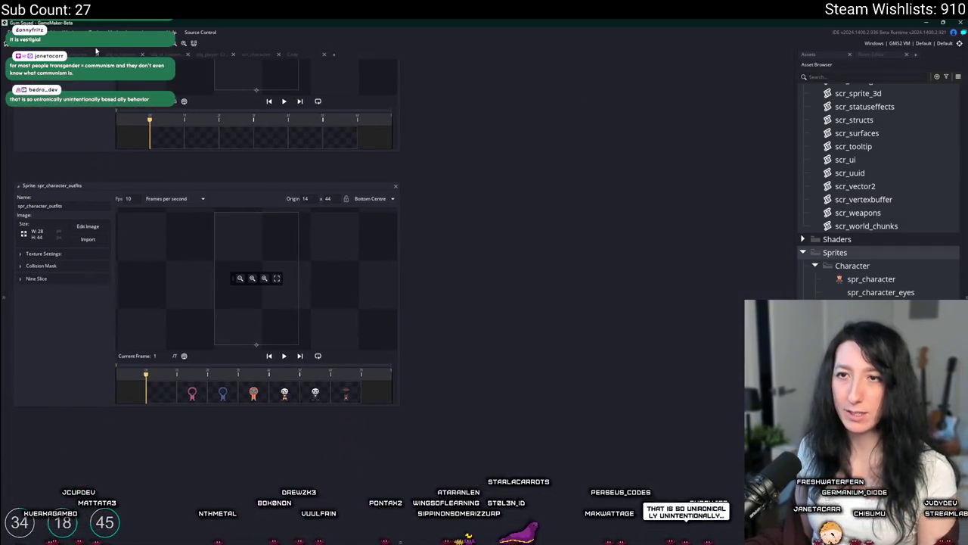
- Test-run the game with a new lobby, dismiss a customization error, then return to the scr_character code
key("F5")
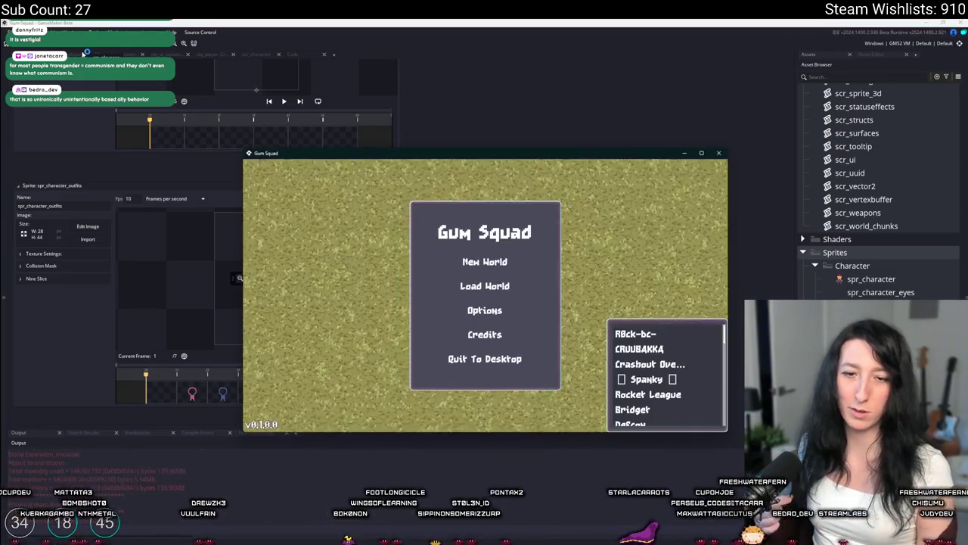
left_click(484, 261)
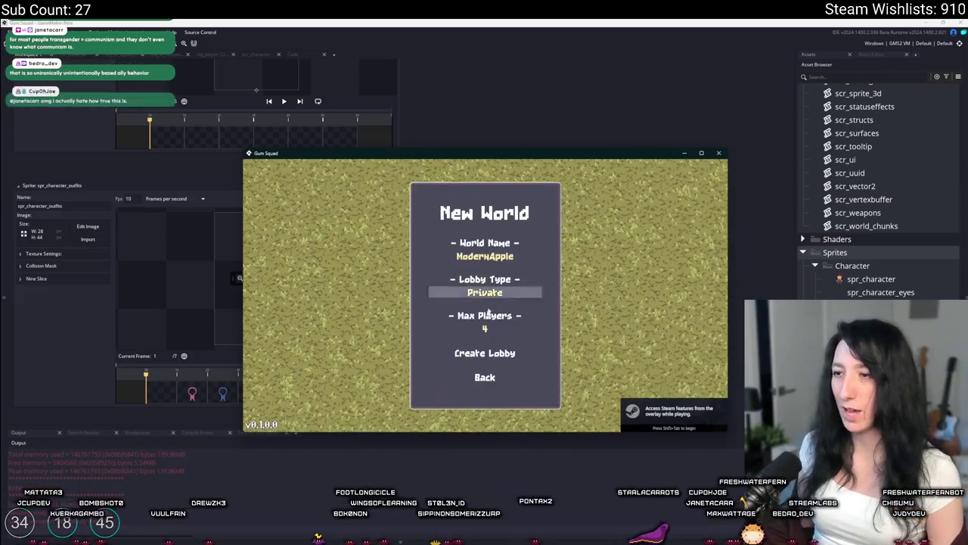
left_click(484, 353)
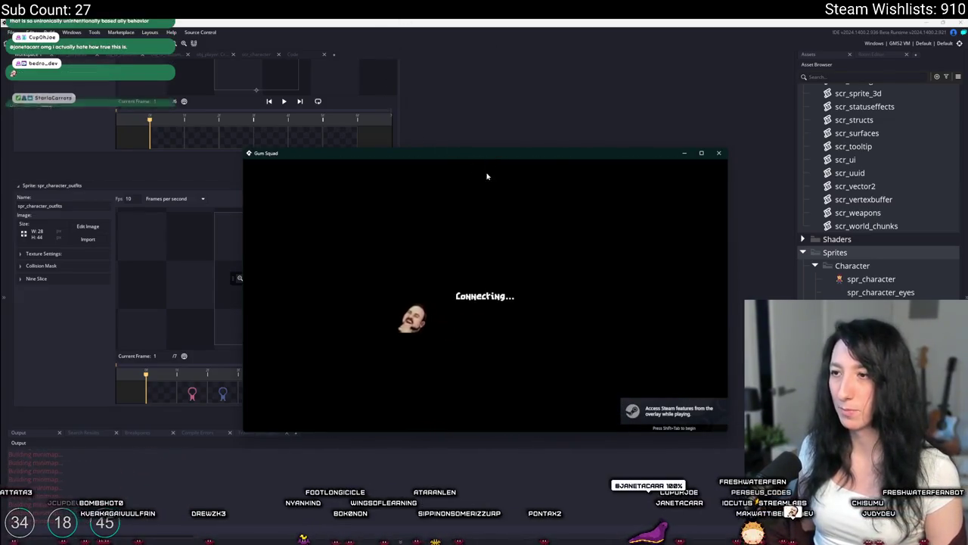
left_click_drag(495, 153, 451, 15)
key("i")
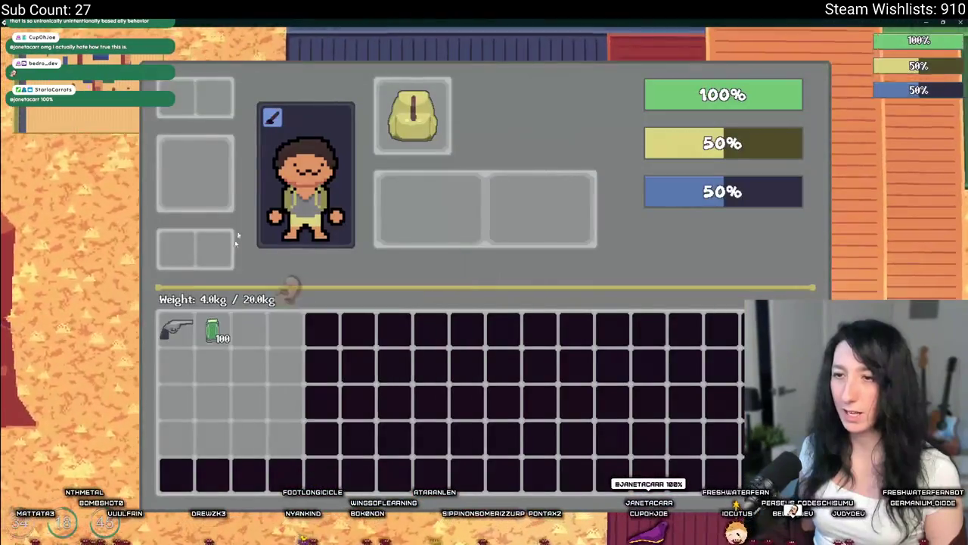
key("c")
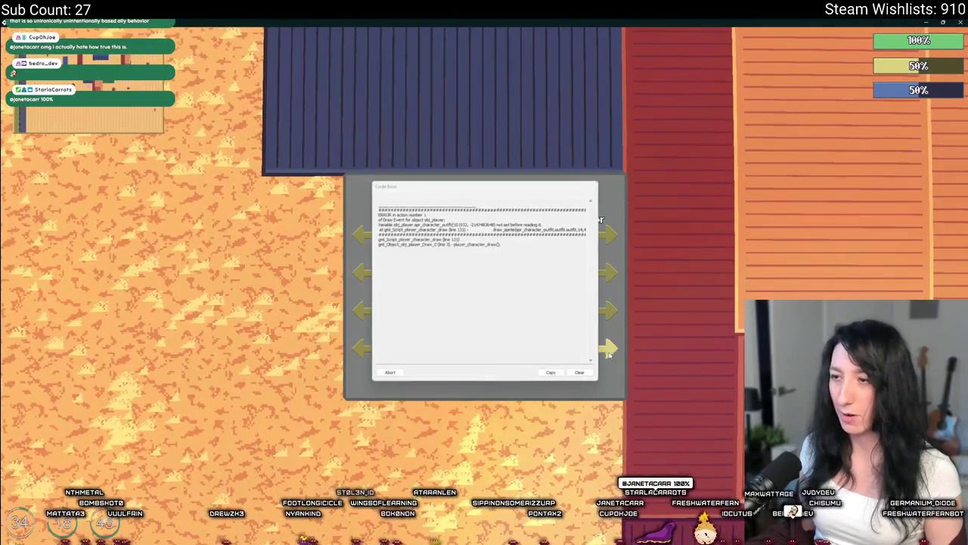
left_click(387, 371)
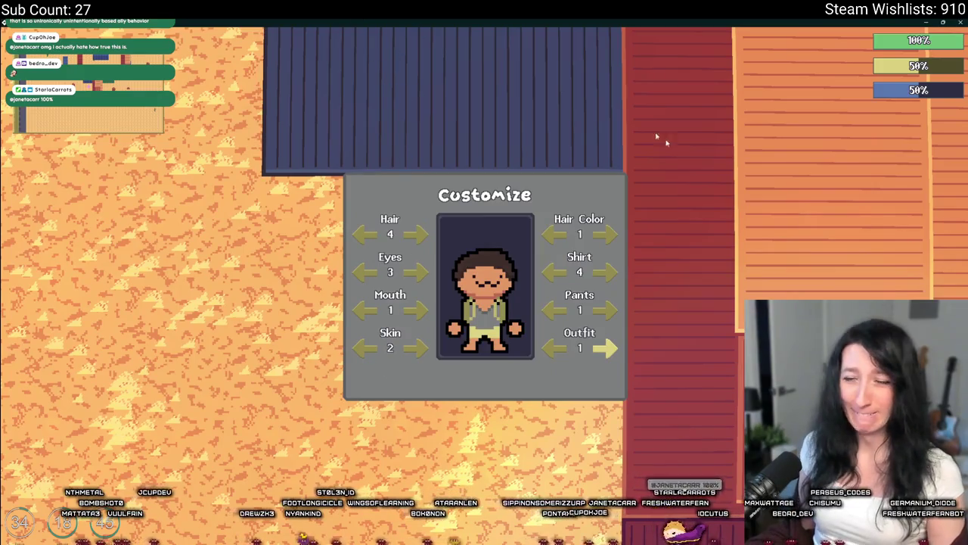
key("alt+Tab")
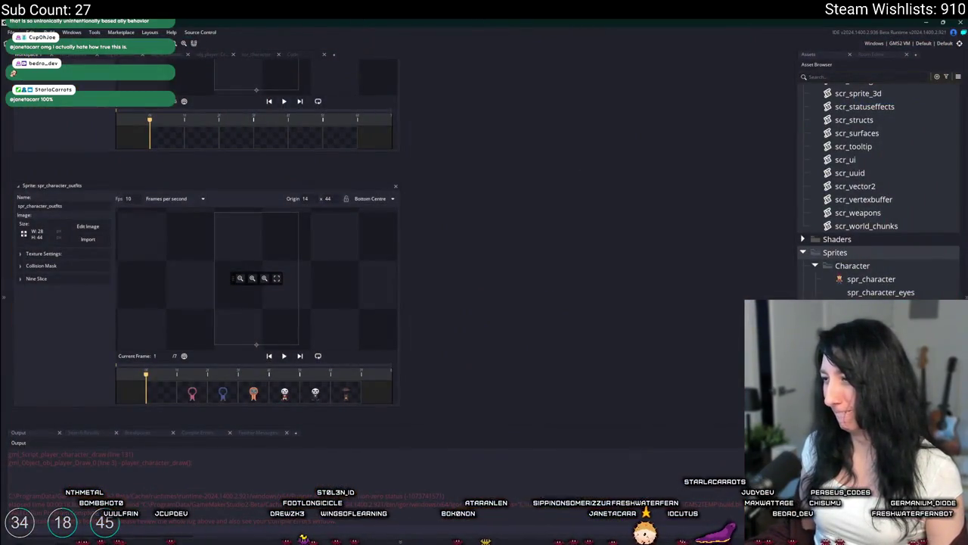
left_click(299, 54)
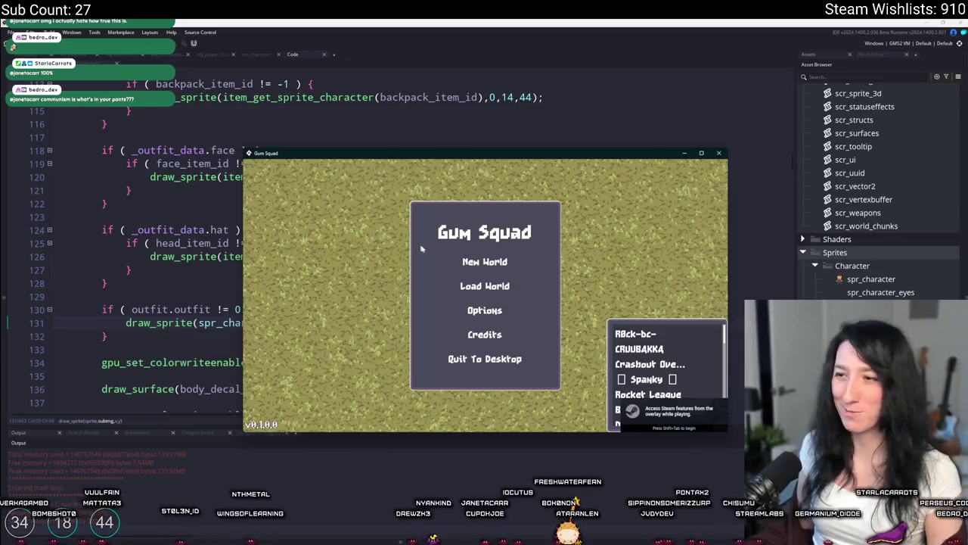
- Relaunch a lobby and step through outfits, including the pink hoodie, and change pants in Customize
left_click(485, 262)
left_click(493, 357)
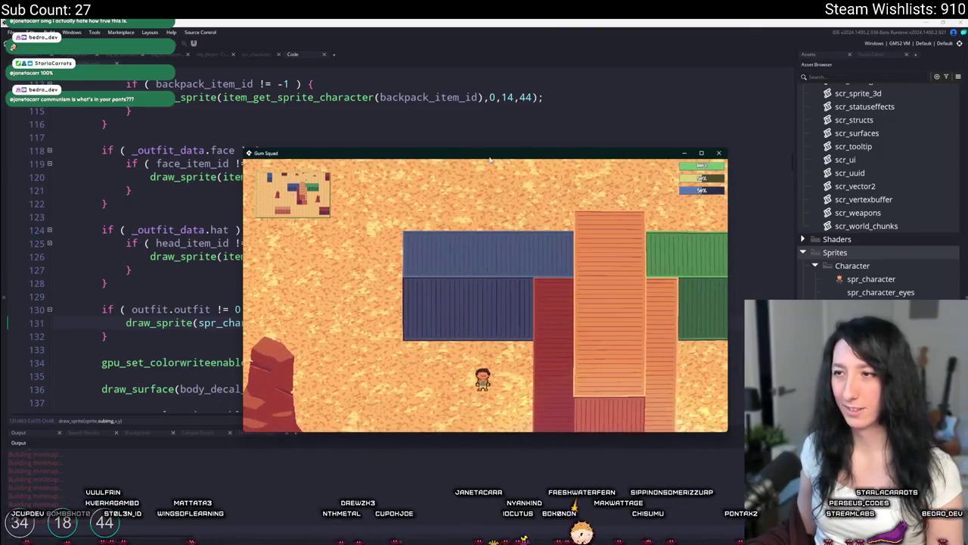
double_click(490, 159)
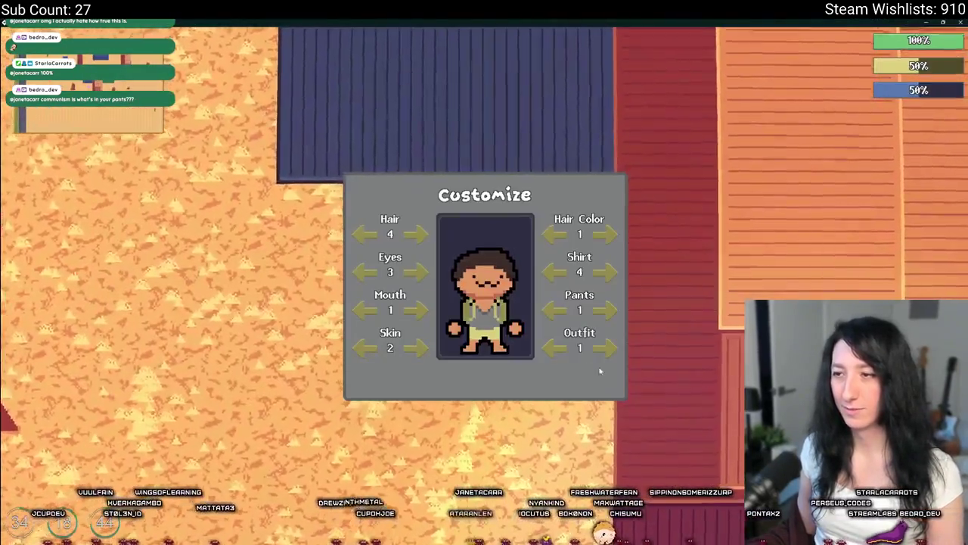
left_click(605, 348)
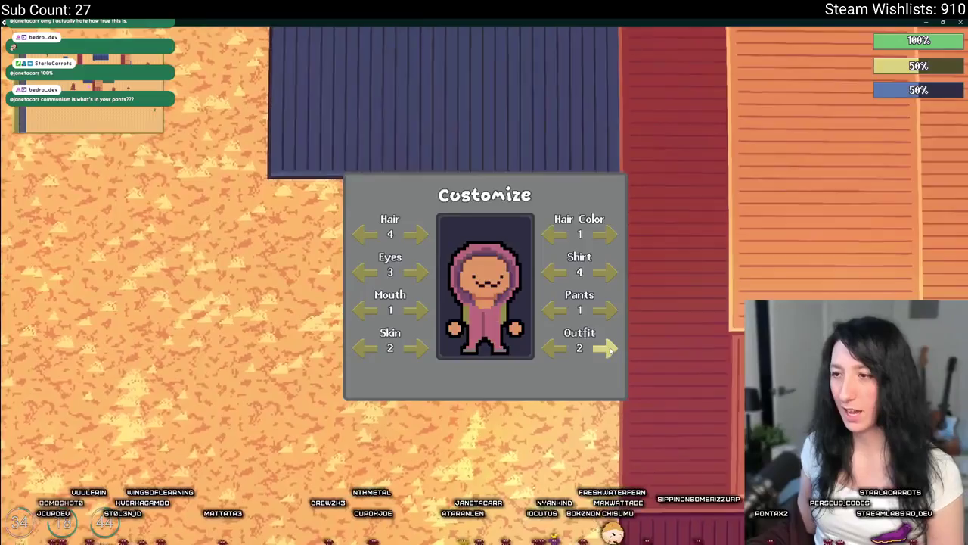
key("Escape")
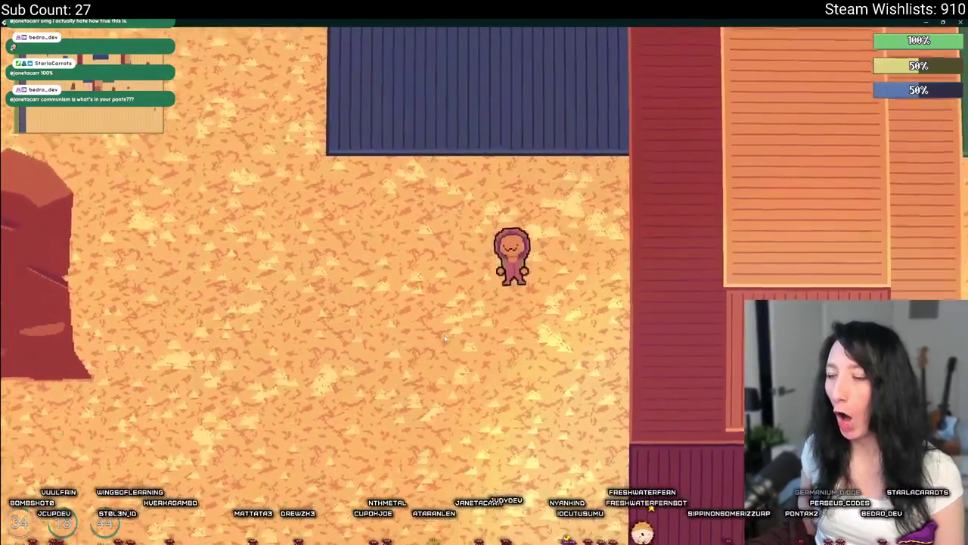
key("Tab")
key("Tab")
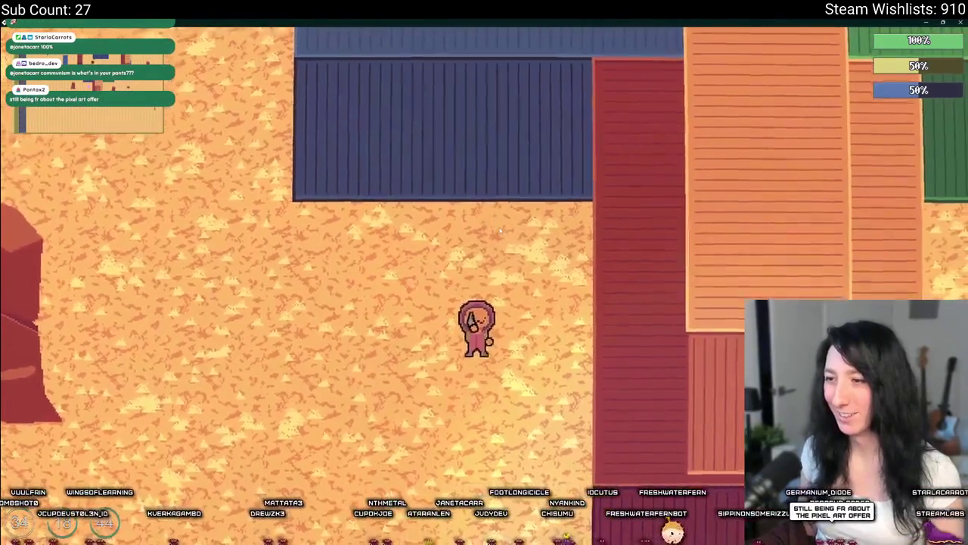
key("Tab")
key("c")
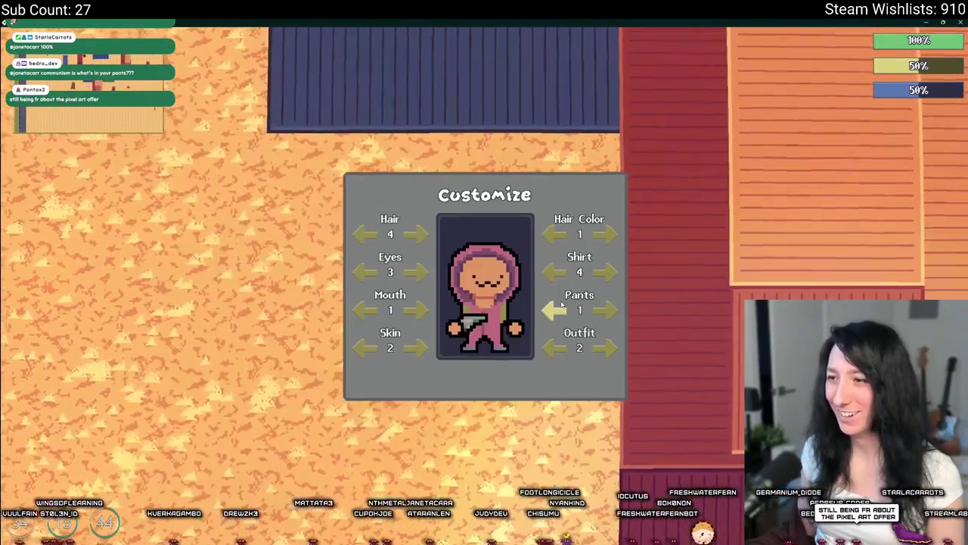
left_click(605, 347)
left_click(606, 347)
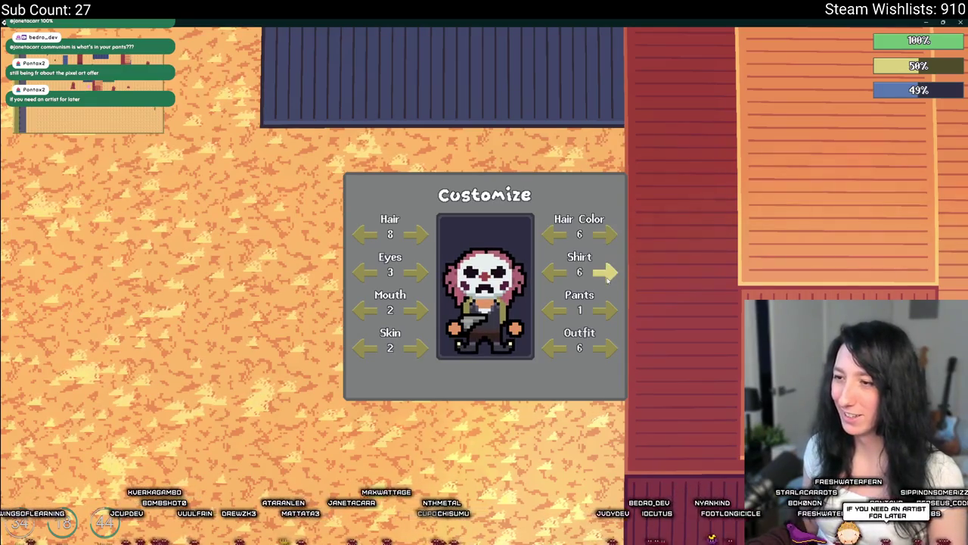
left_click(604, 310)
key("Tab")
key("Tab")
- Walk through the container yard, check Customize again, then pause, save and quit to desktop
key("d")
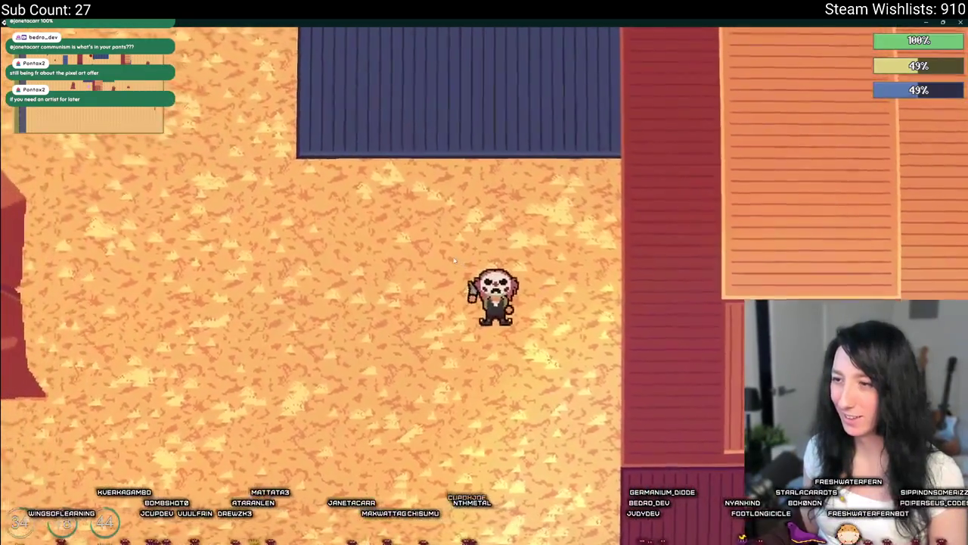
key("s")
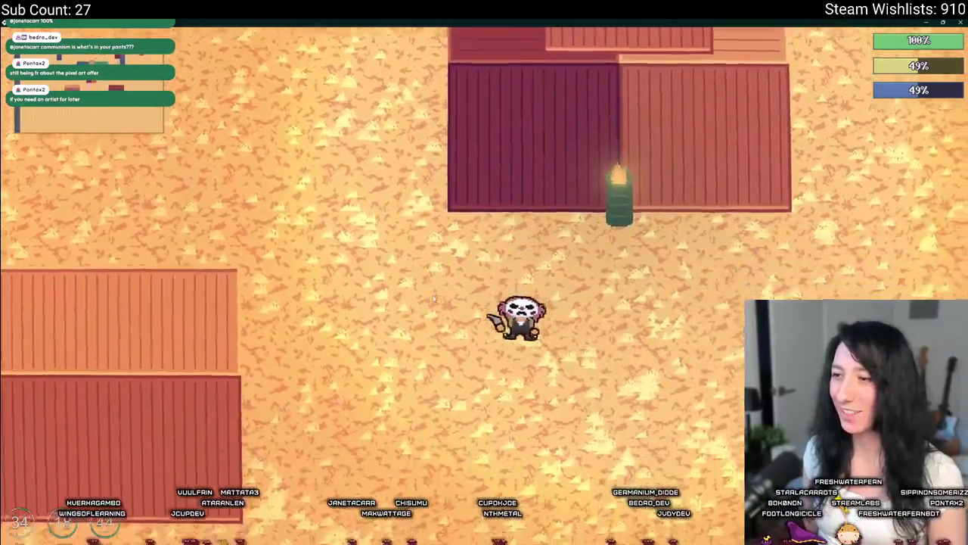
key("a")
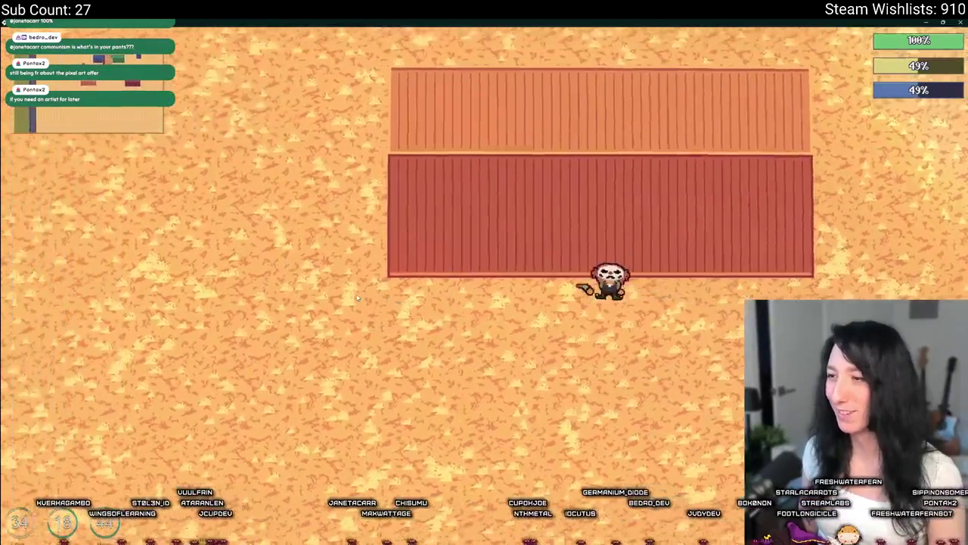
key("Tab")
key("c")
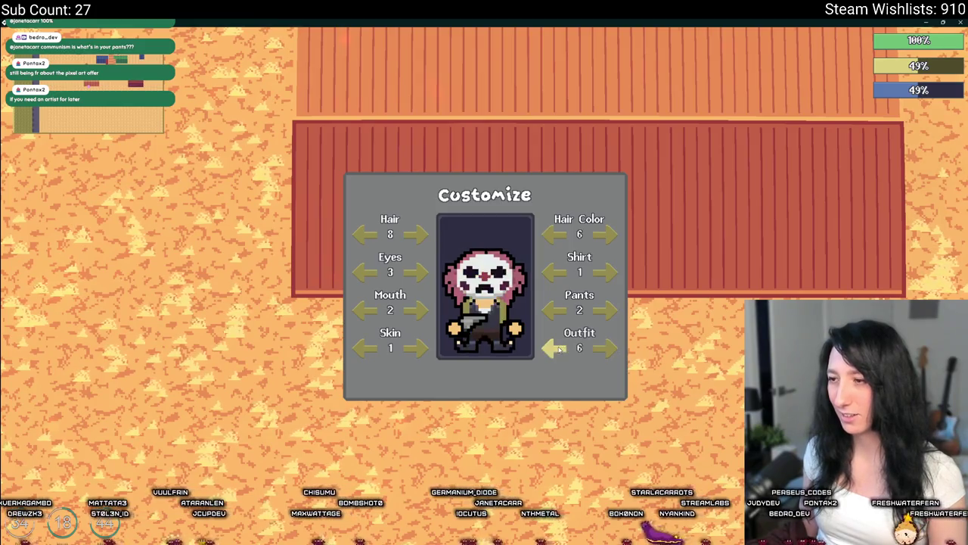
key("Escape")
key("Escape")
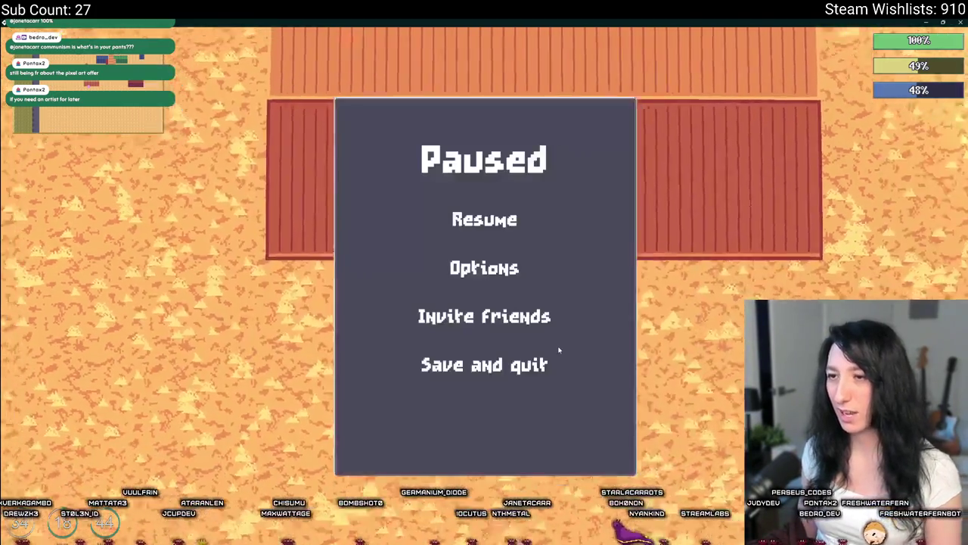
left_click(487, 381)
left_click(484, 413)
key("alt+Tab")
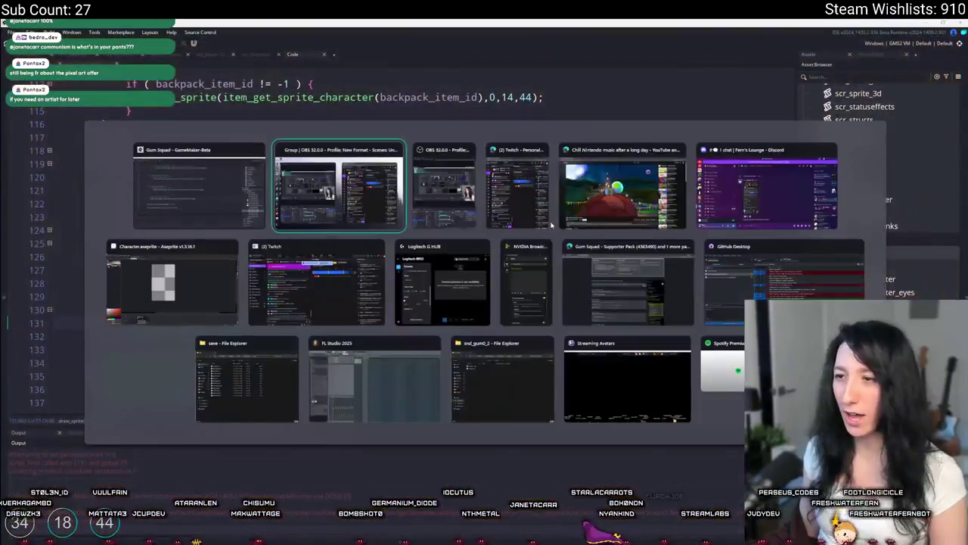
- Compare the outfit frames in Aseprite with frame 7 of spr_character_outfits, then open the menu UI script
left_click(172, 280)
key("Right")
key("Left")
key("alt+Tab")
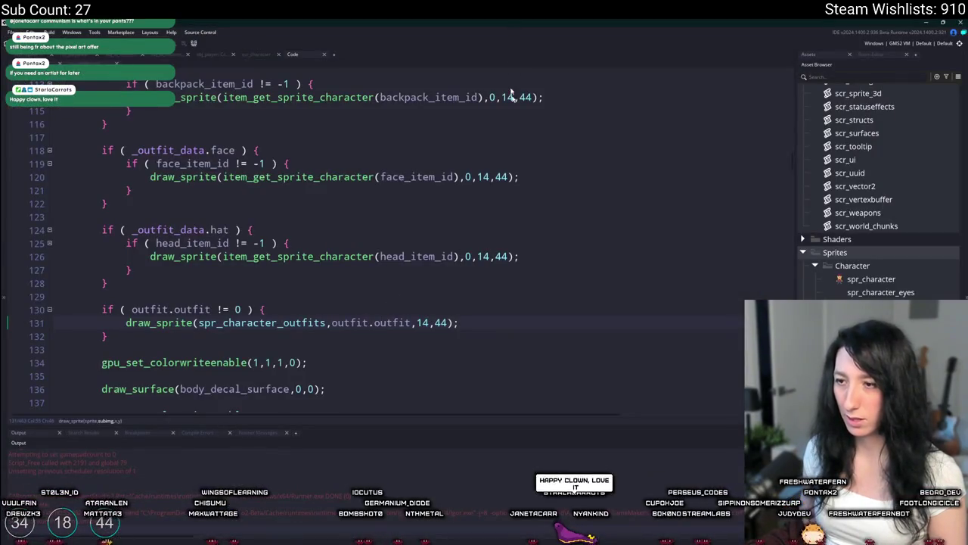
middle_click(261, 322)
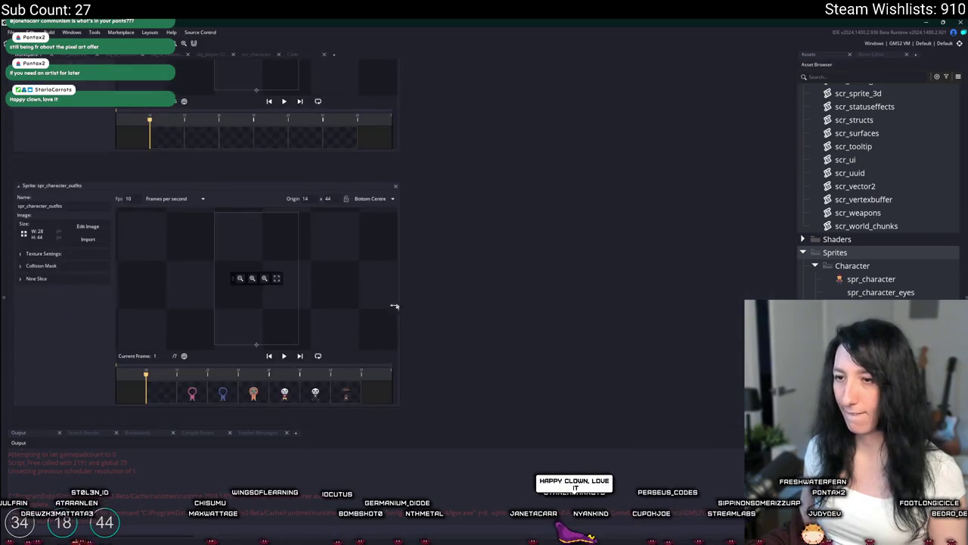
left_click(334, 399)
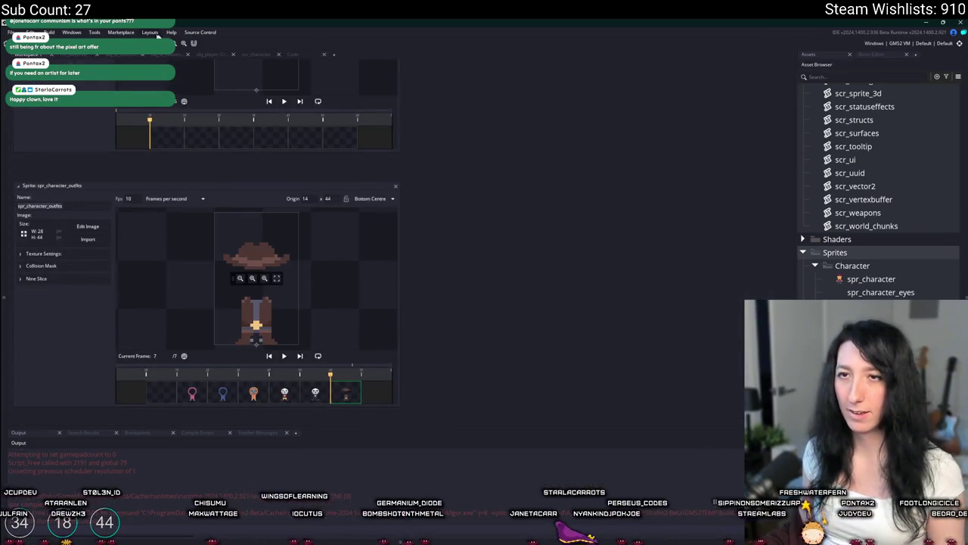
left_click(274, 57)
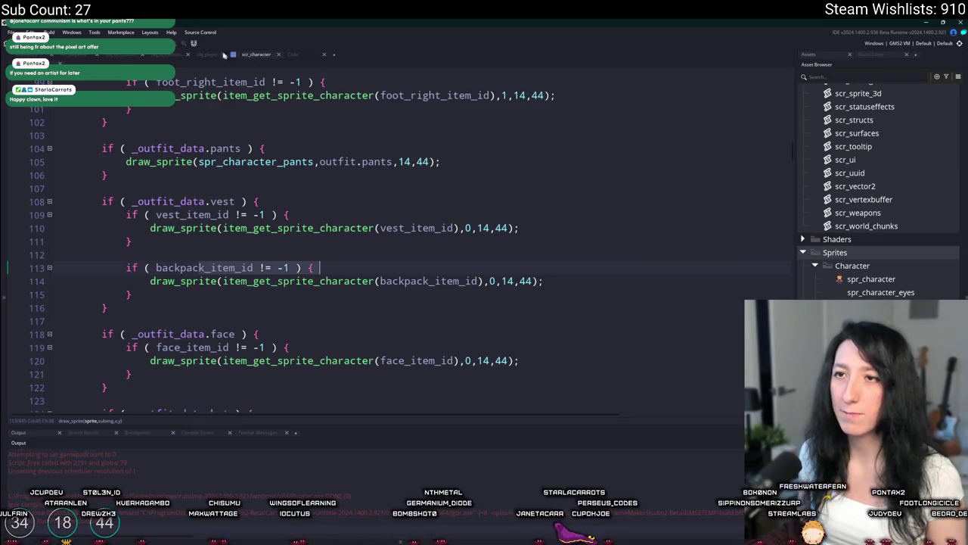
left_click(127, 56)
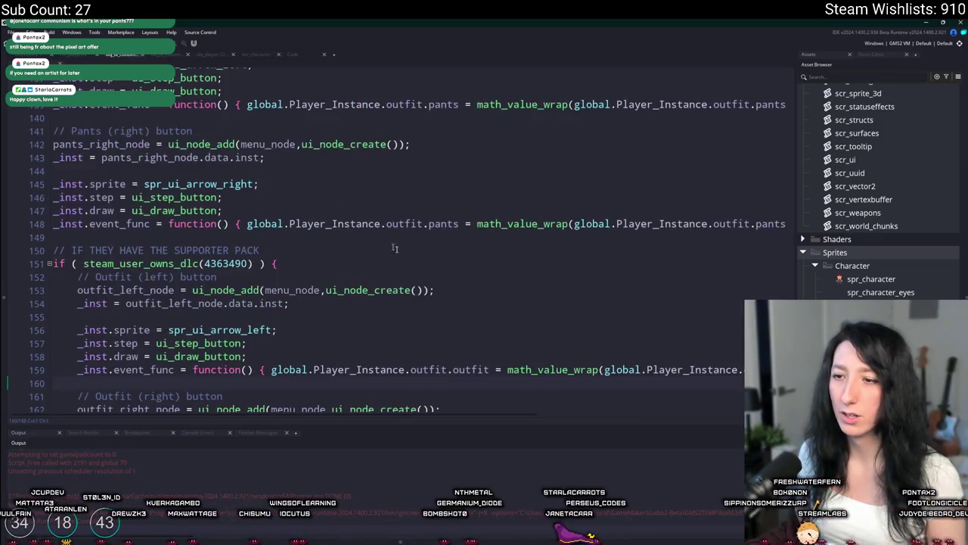
- Replace spr_character_pants with spr_character_outfits on lines 159 and 168, then rebuild and run
left_click(501, 326)
scroll(501, 325, "down", 1)
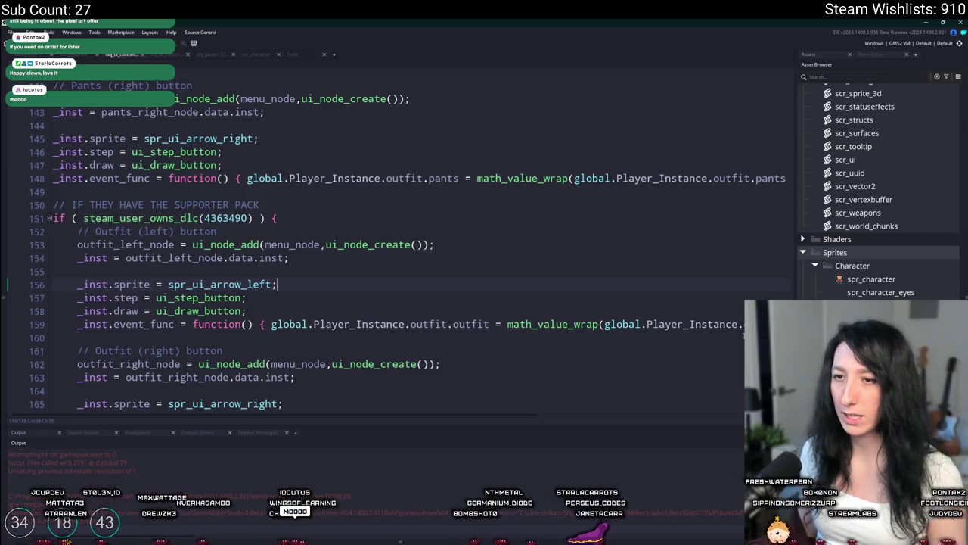
key("End")
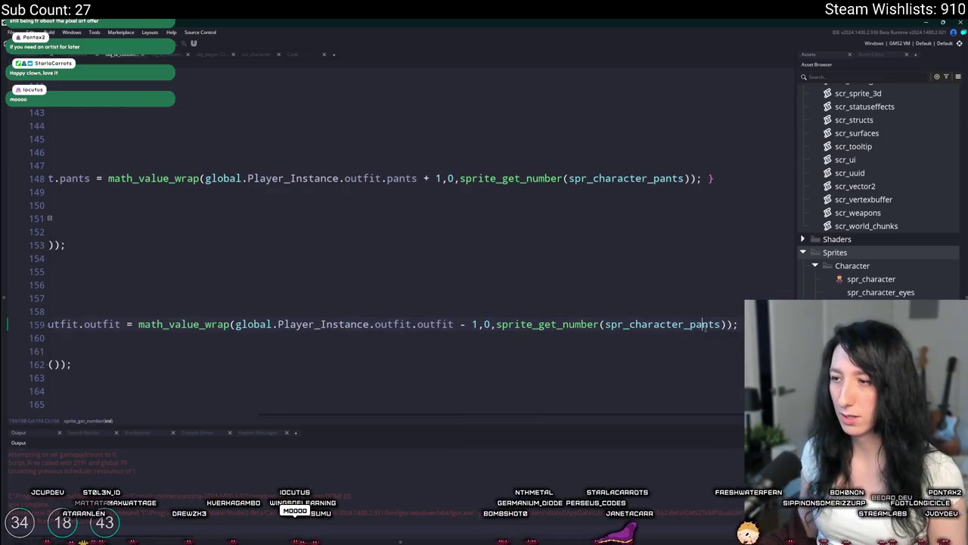
double_click(695, 324)
type("spr_character_outfits")
scroll(695, 323, "down", 1)
key("Down")
key("Down")
key("Down")
key("End")
double_click(655, 352)
type("spr_character_outfits")
left_click(573, 301)
key("F5")
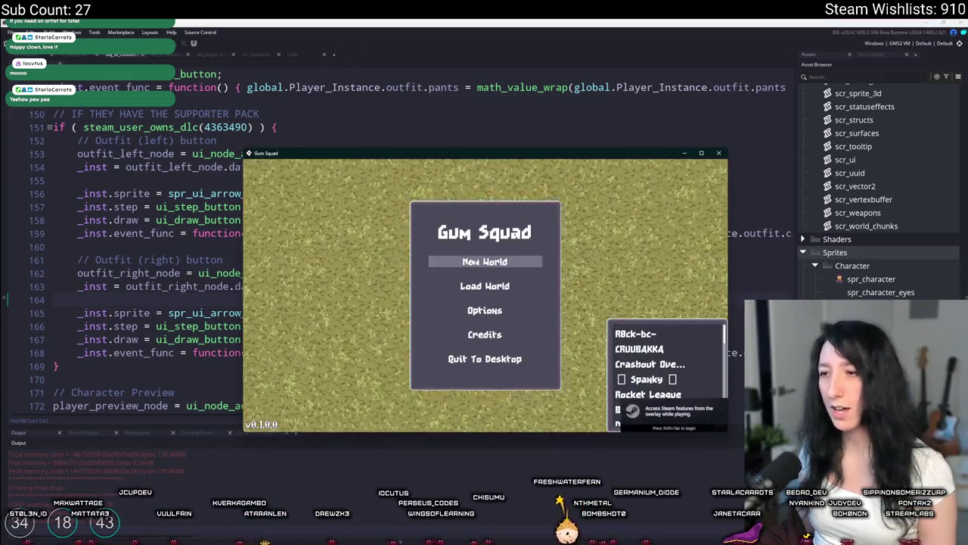
- Create a new lobby, maximize the game window and walk through the desert
left_click(471, 262)
key("super+d")
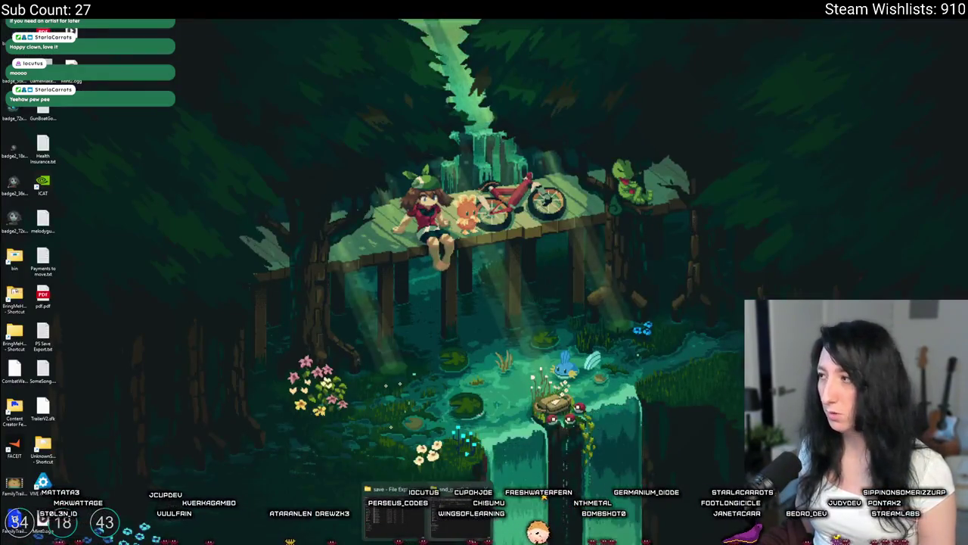
key("super+d")
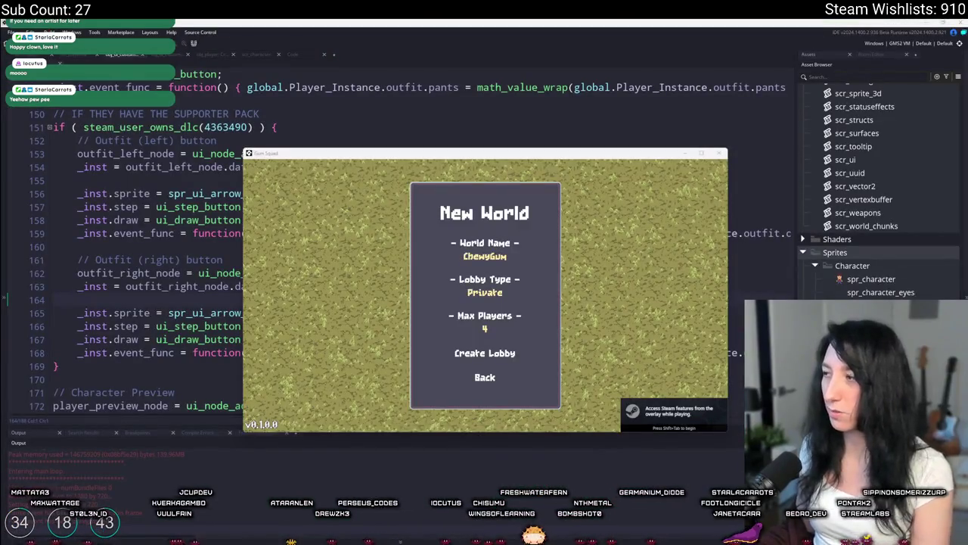
left_click(468, 356)
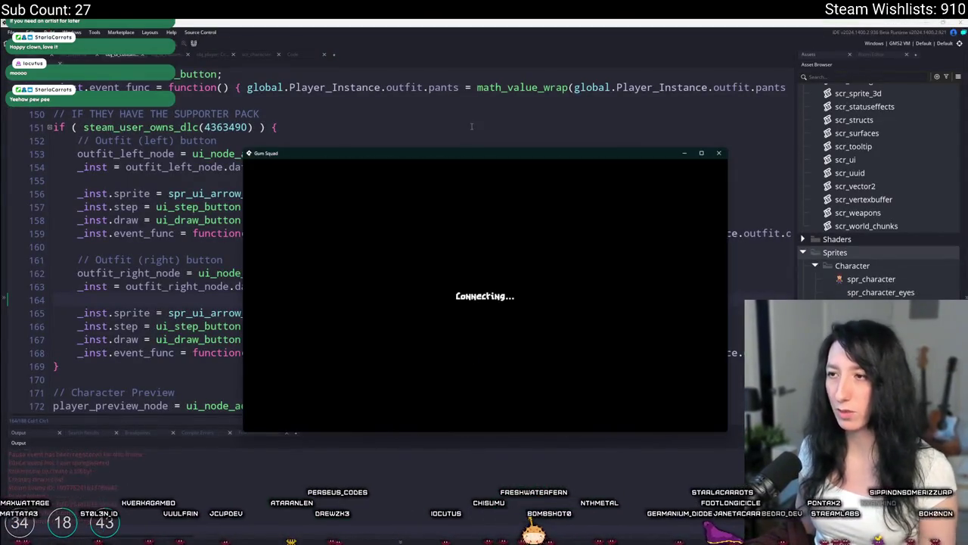
left_click_drag(454, 149, 410, 26)
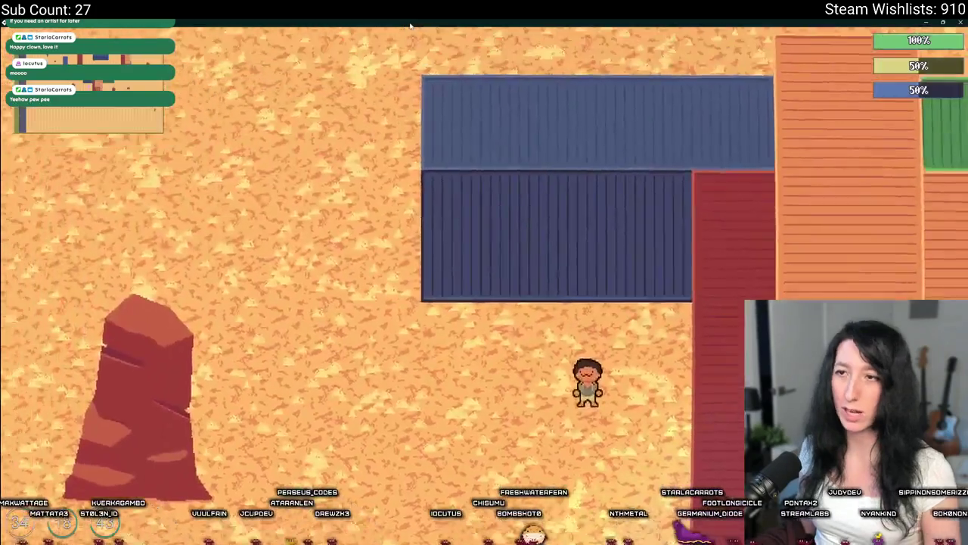
key("s")
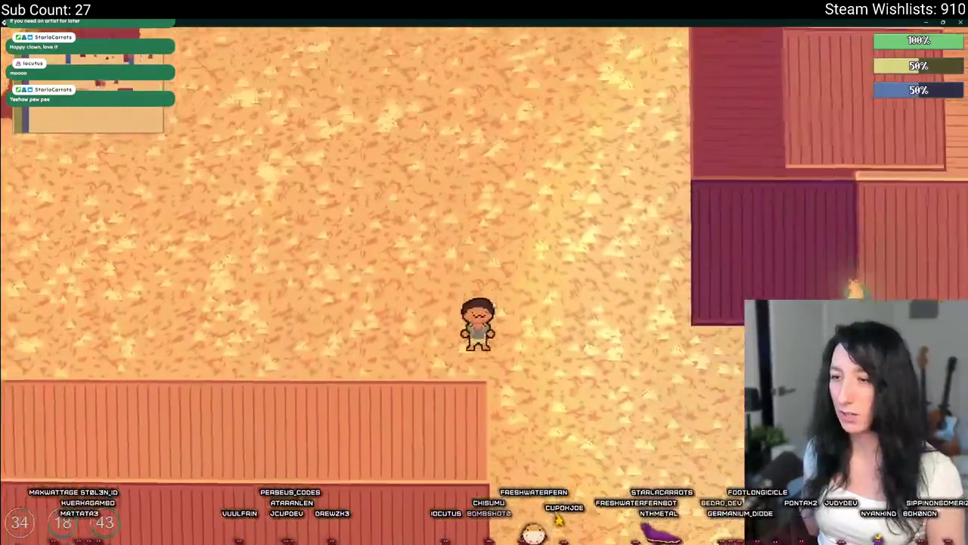
key("a")
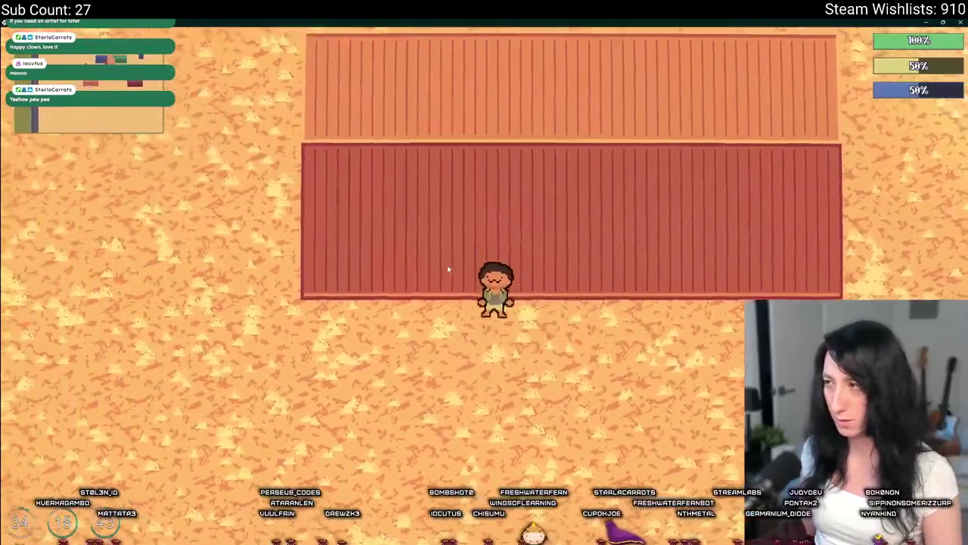
- Cycle the Outfit arrows in Customize through the clown look and back to 7, the cowboy
key("i")
left_click(272, 118)
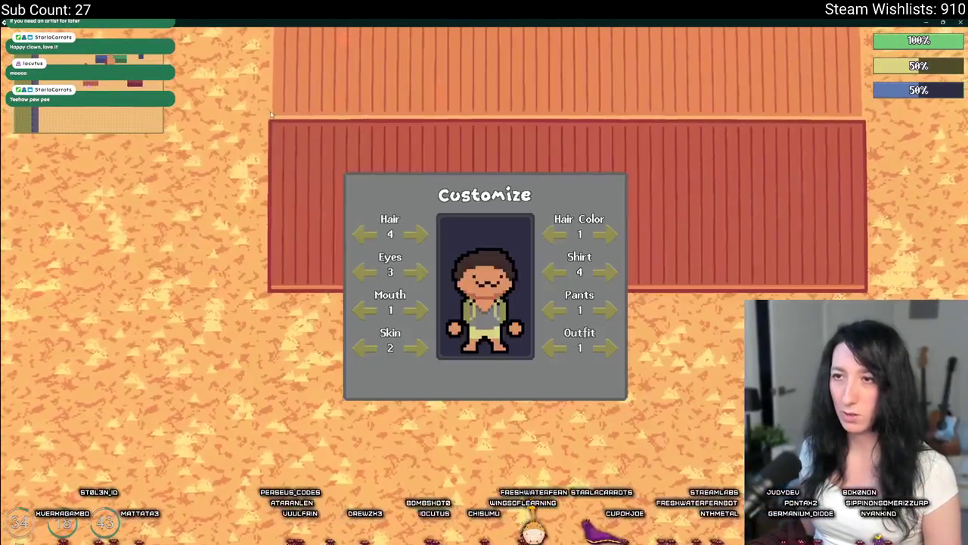
left_click(553, 348)
left_click(589, 349)
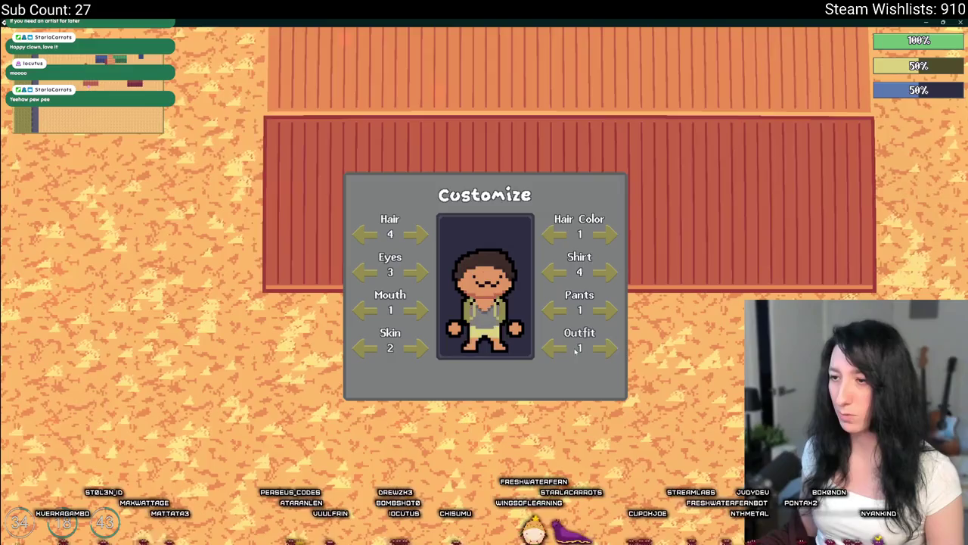
double_click(555, 349)
double_click(603, 348)
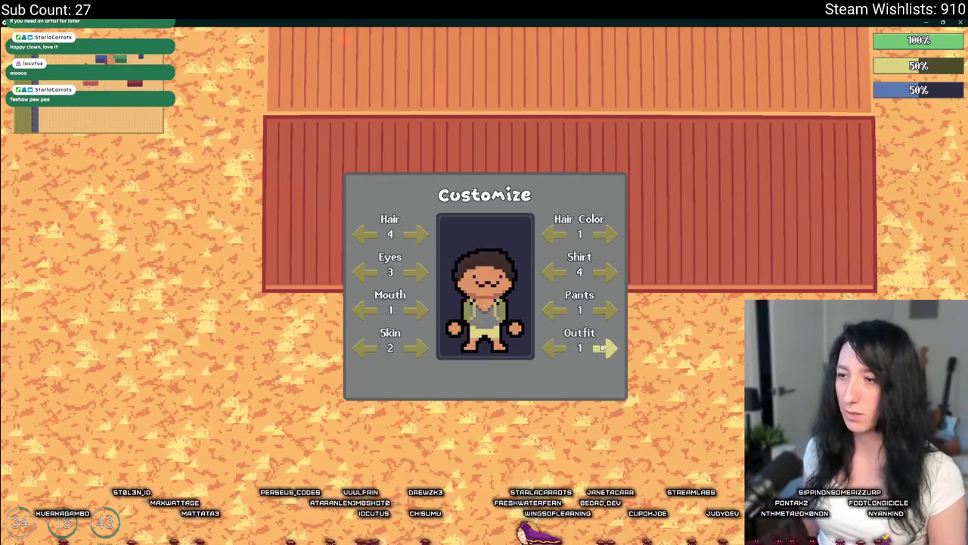
left_click(553, 349)
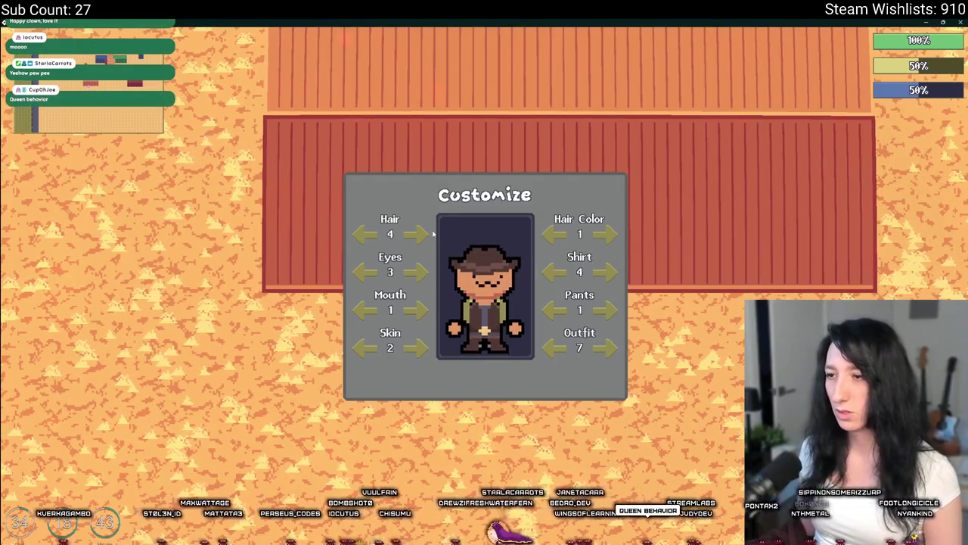
key("Escape")
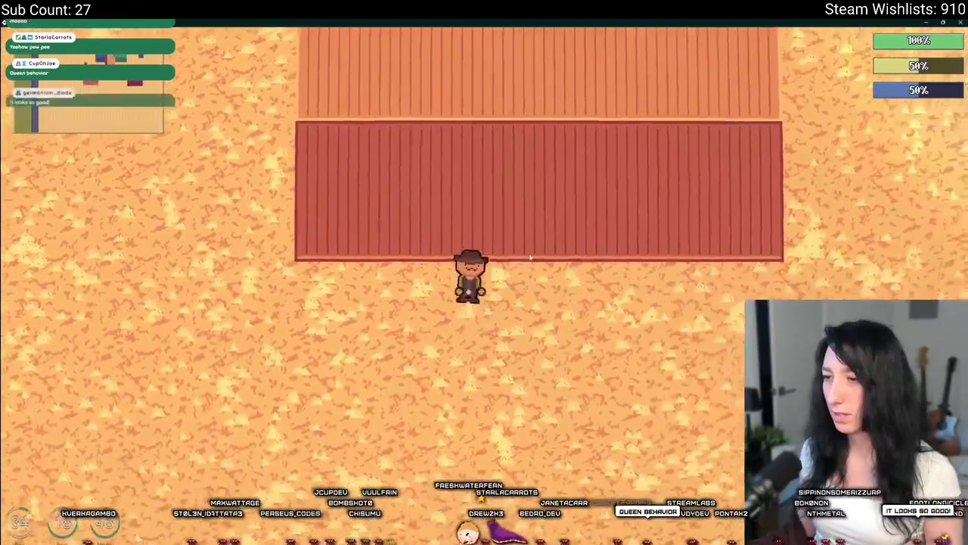
- Walk along the red building to the buildings by the barrel and briefly open Customize
key("Tab")
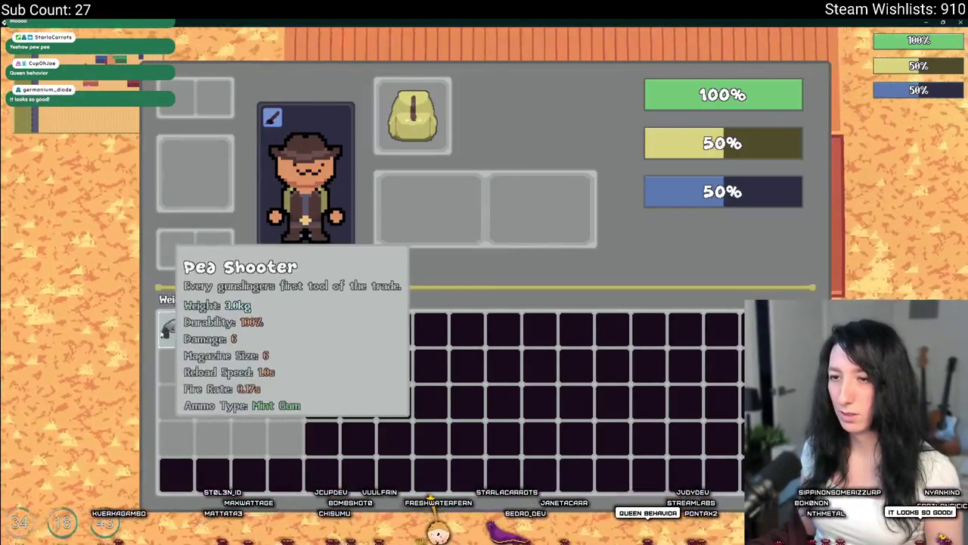
key("Tab")
key("d")
key("w")
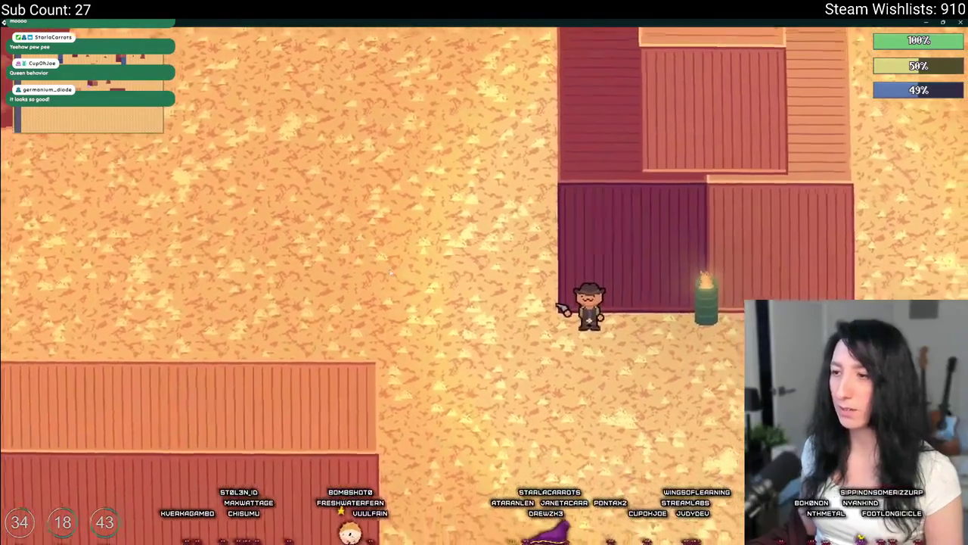
key("Tab")
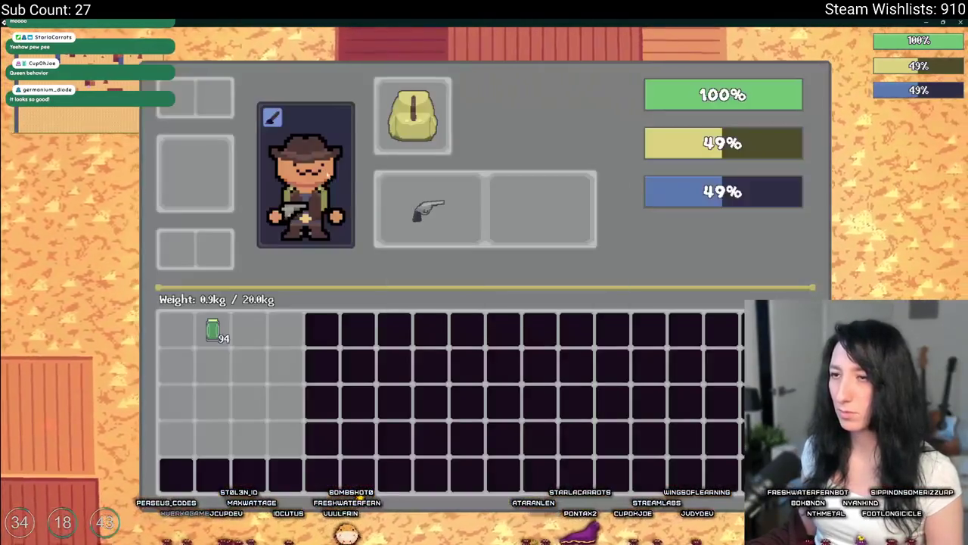
left_click(294, 144)
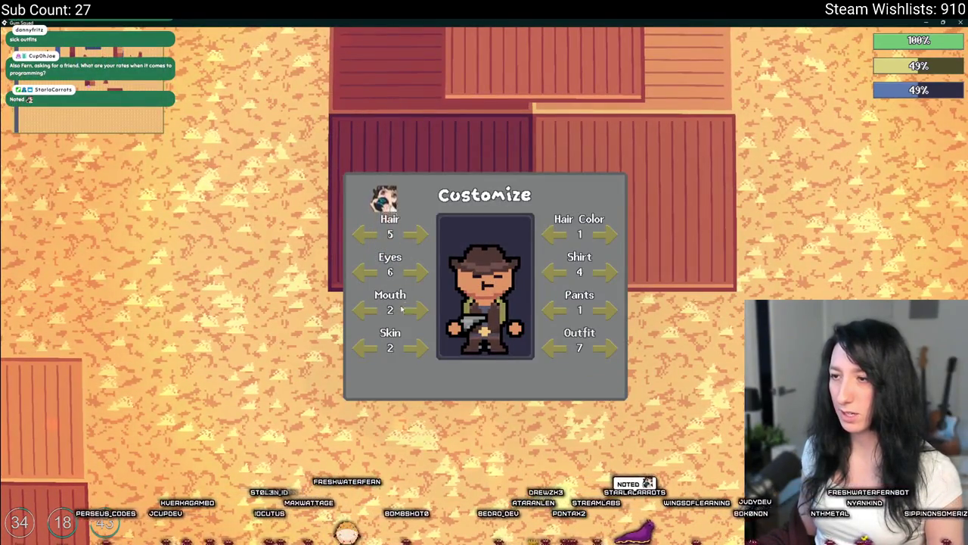
key("Escape")
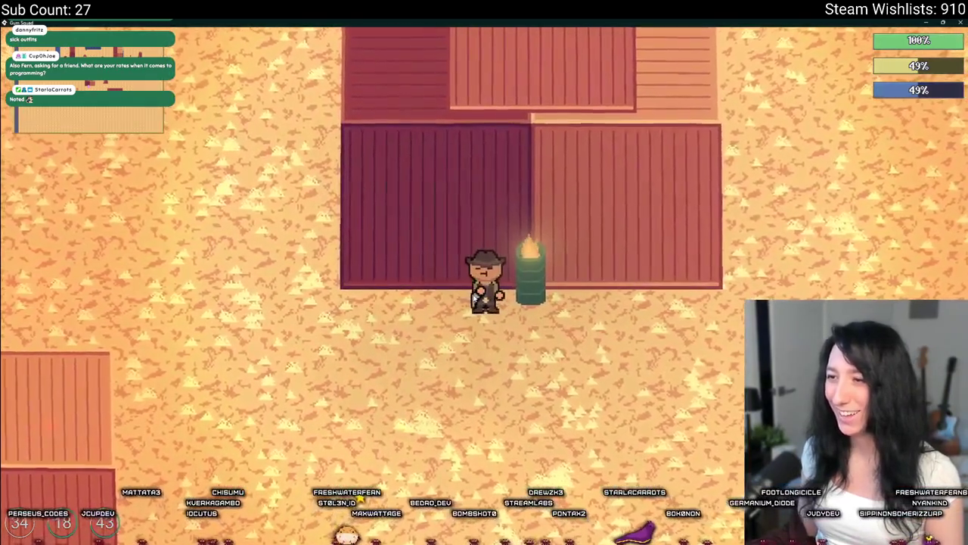
- Set hair 5, eyes 3 and mouth 3 in Customize, then walk off up-left across the desert
key("Tab")
left_click(279, 107)
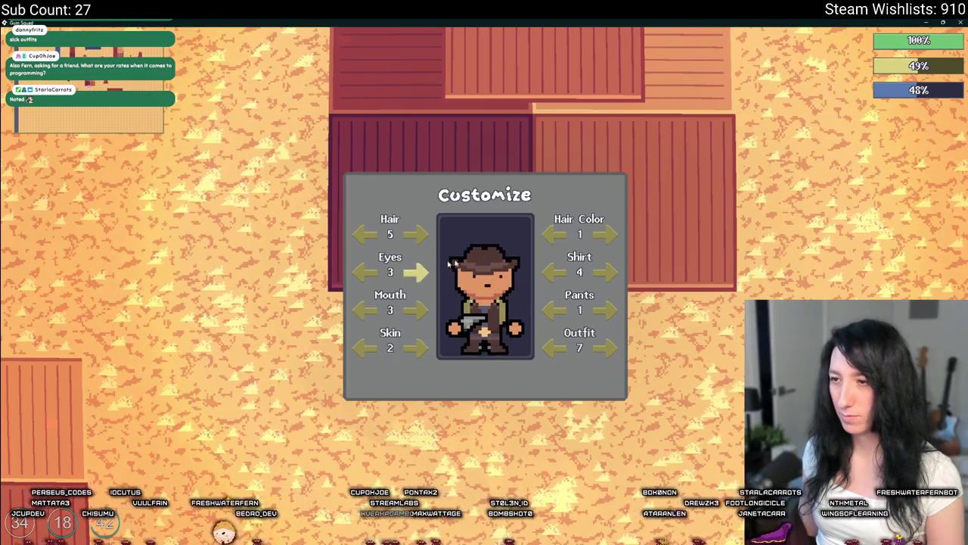
key("Escape")
key("a")
key("w")
key("a")
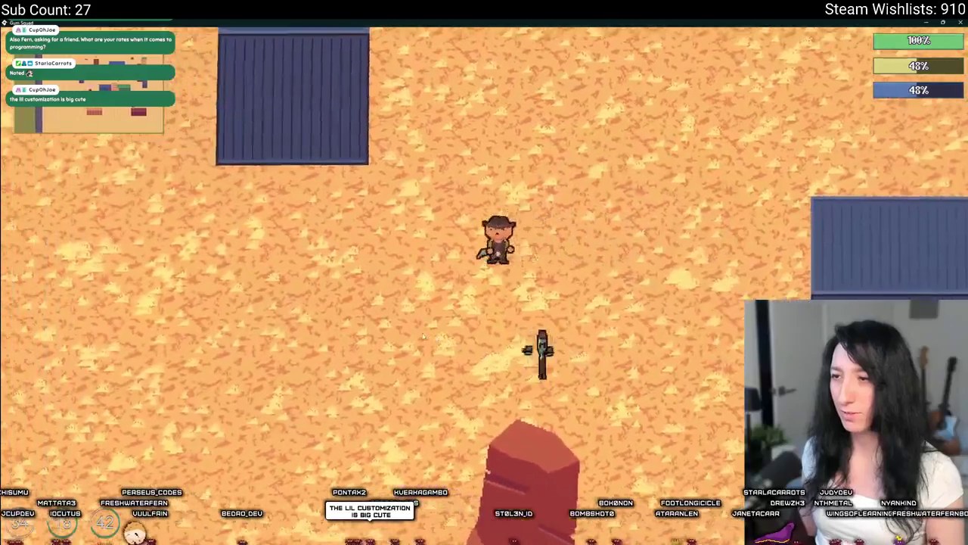
- Walk around the rock toward the glummer until it downs the character, then close the game window
key("s")
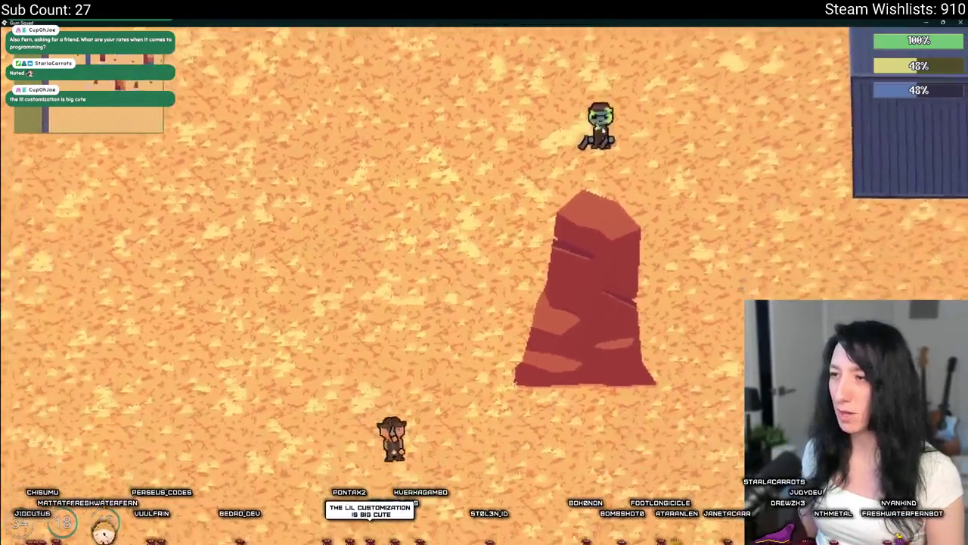
key("d")
key("w")
key("w")
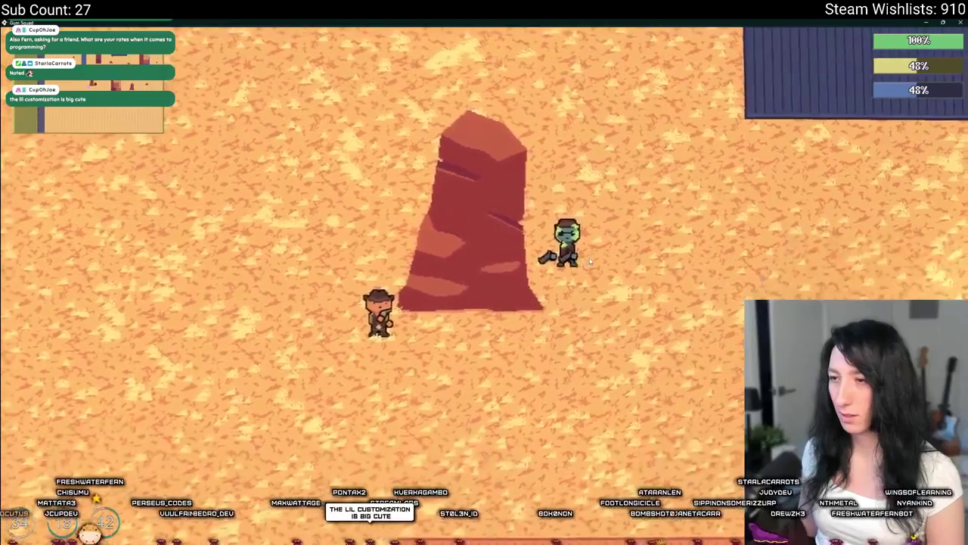
key("d")
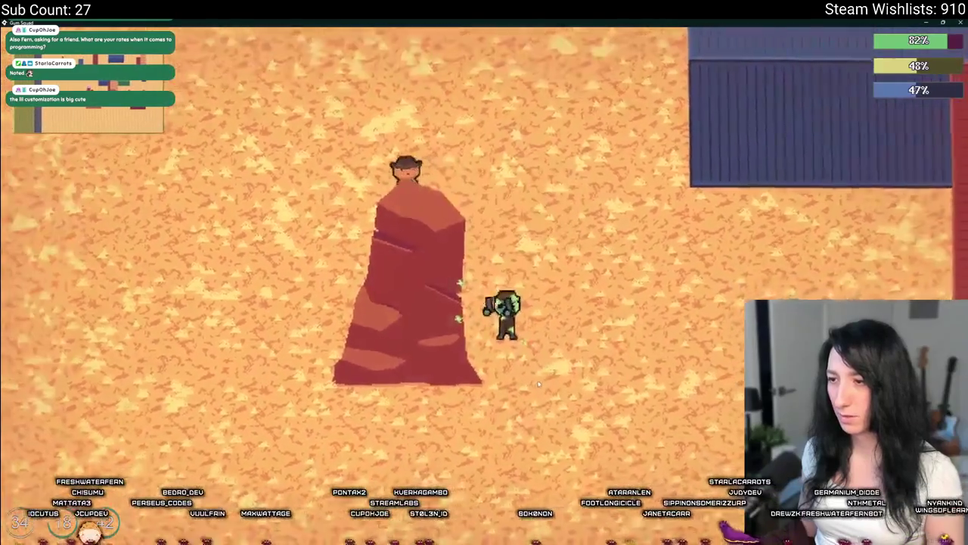
key("s")
key("d")
key("s")
key("d")
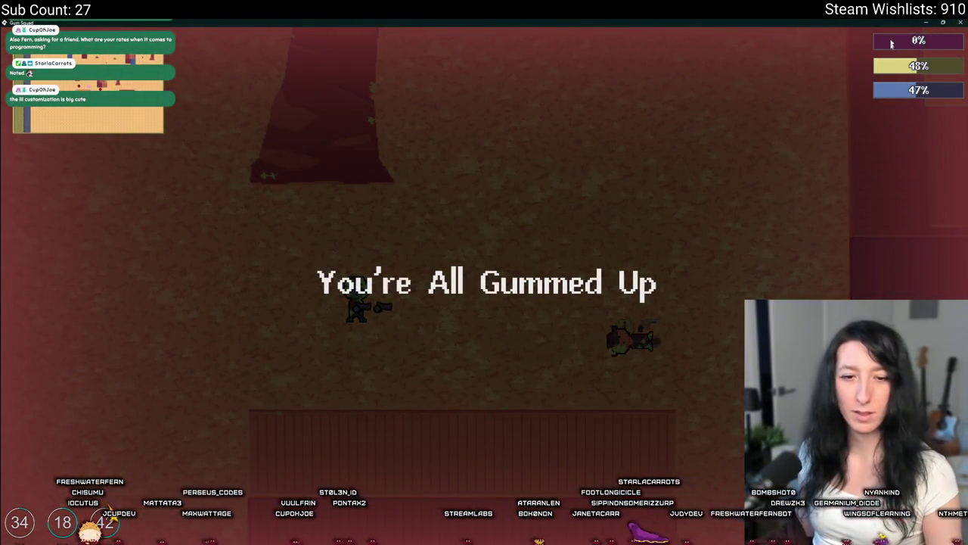
key("Escape")
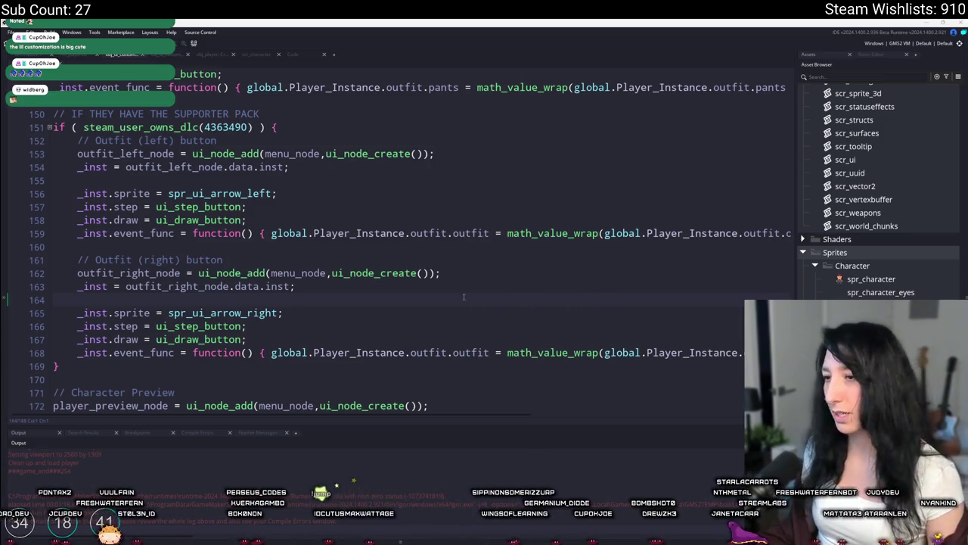
- Review the character code around the line 151 supporter pack check
left_click(480, 281)
left_click(492, 273)
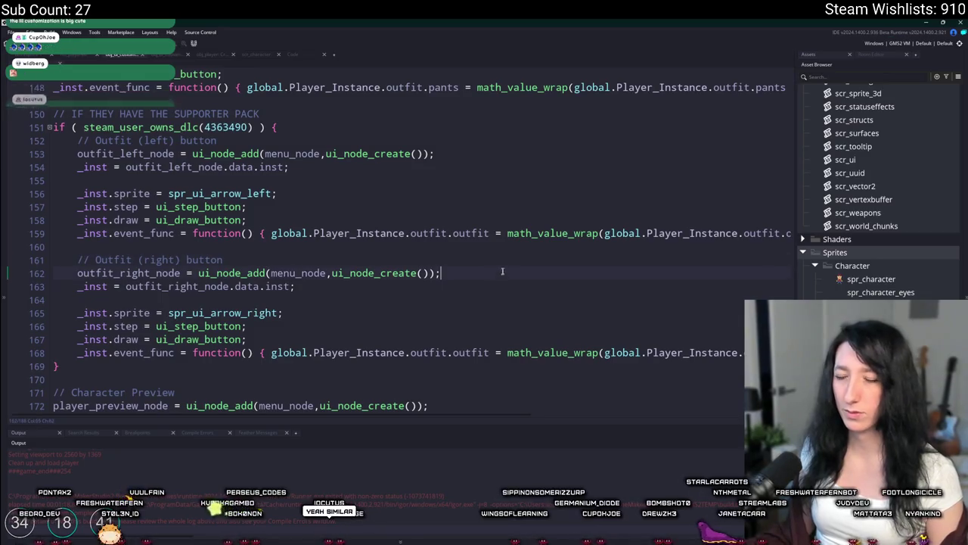
scroll(418, 139, "up", 2)
left_click(410, 155)
scroll(412, 159, "up", 2)
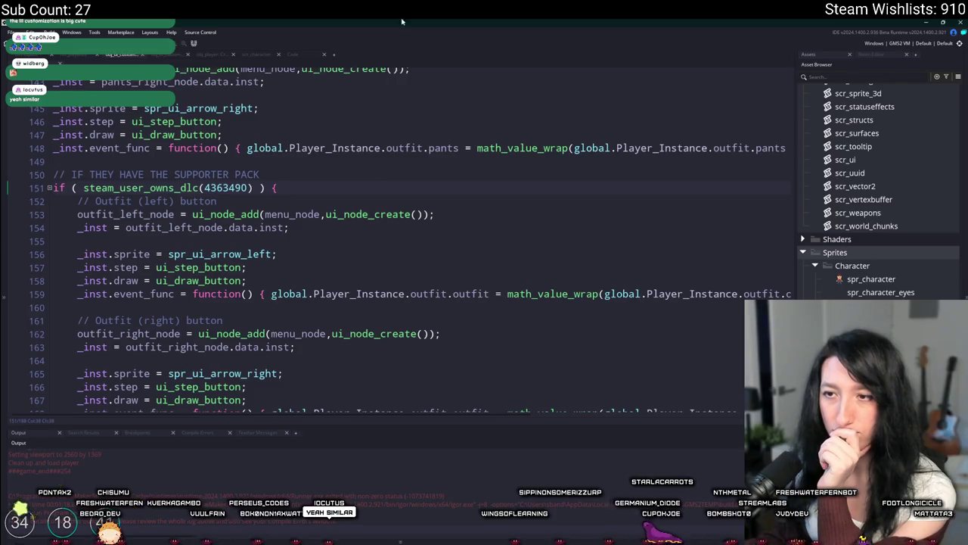
scroll(322, 163, "down", 1)
scroll(305, 233, "up", 3)
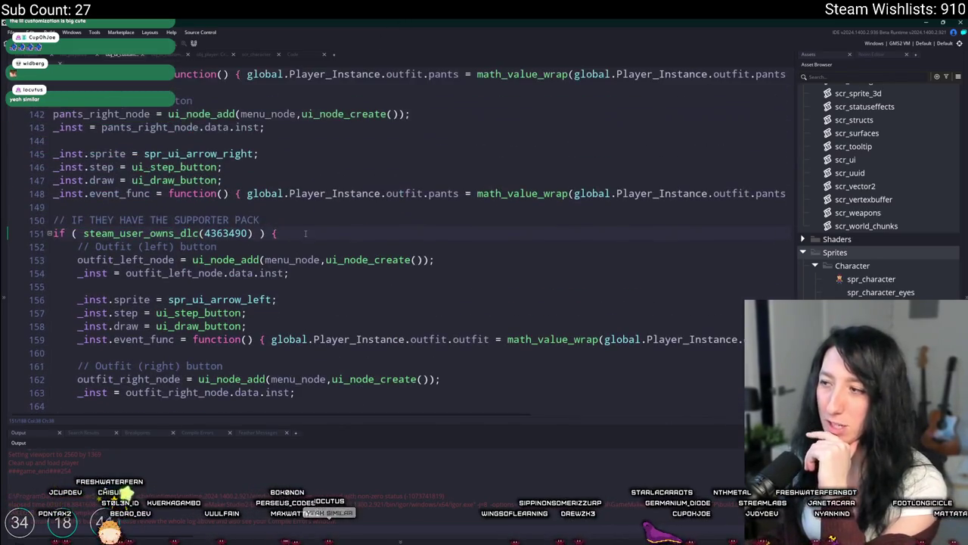
scroll(305, 233, "up", 2)
scroll(287, 212, "up", 5)
scroll(254, 172, "down", 5)
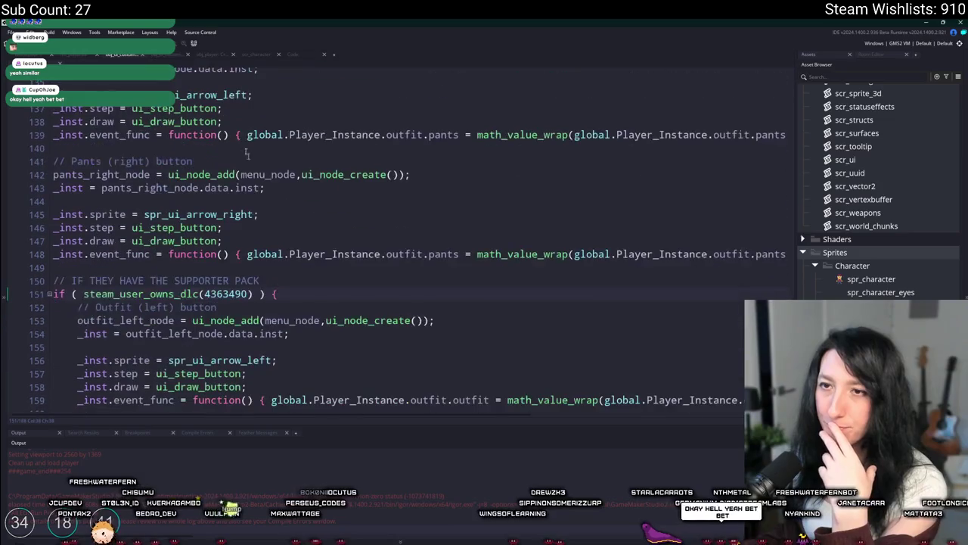
- In scr_outfits, duplicate the vest line into an aligned 'backpack : true' entry
left_click(299, 56)
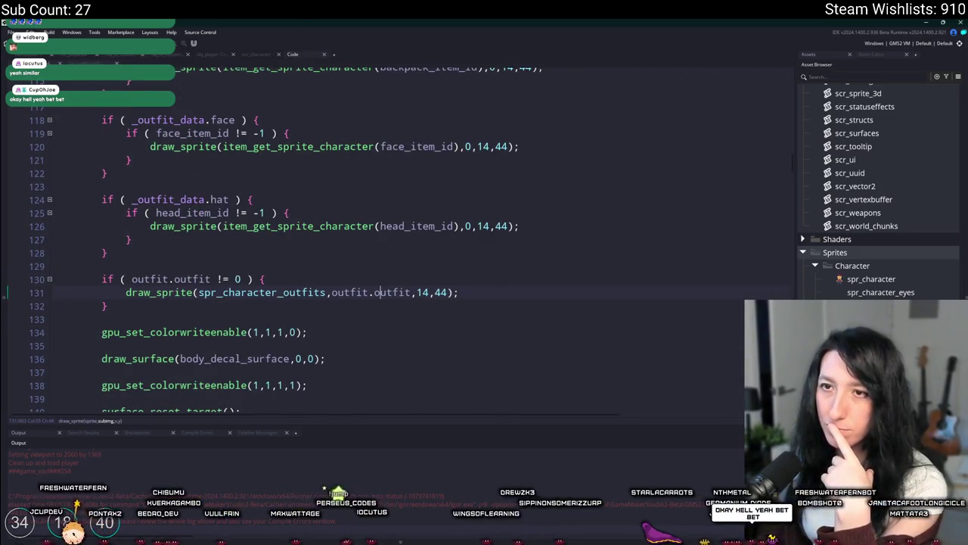
scroll(197, 145, "up", 20)
scroll(197, 144, "up", 6)
scroll(196, 145, "up", 4)
left_click(352, 229)
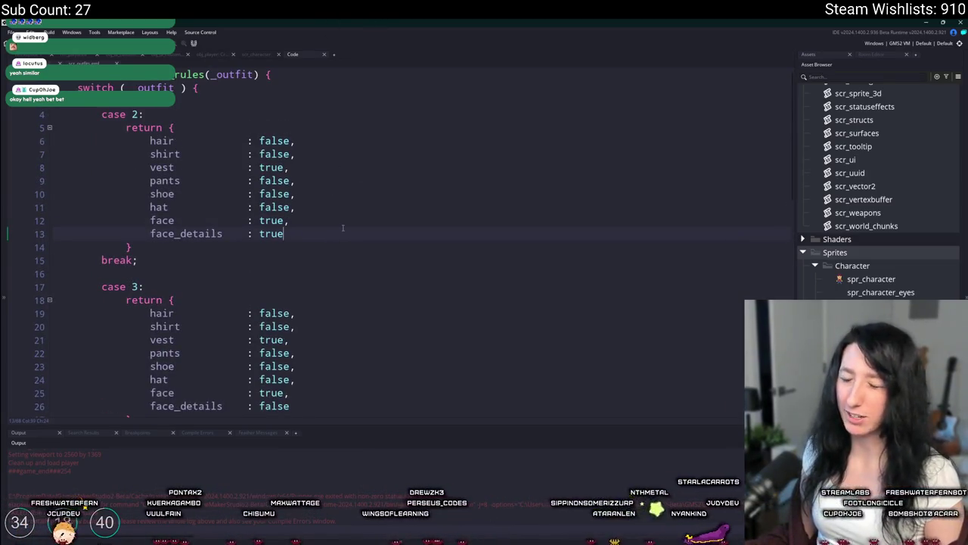
key("Down")
key("ctrl+d")
double_click(162, 180)
type("backpack")
left_click(223, 180)
key("Delete")
key("Delete")
key("Delete")
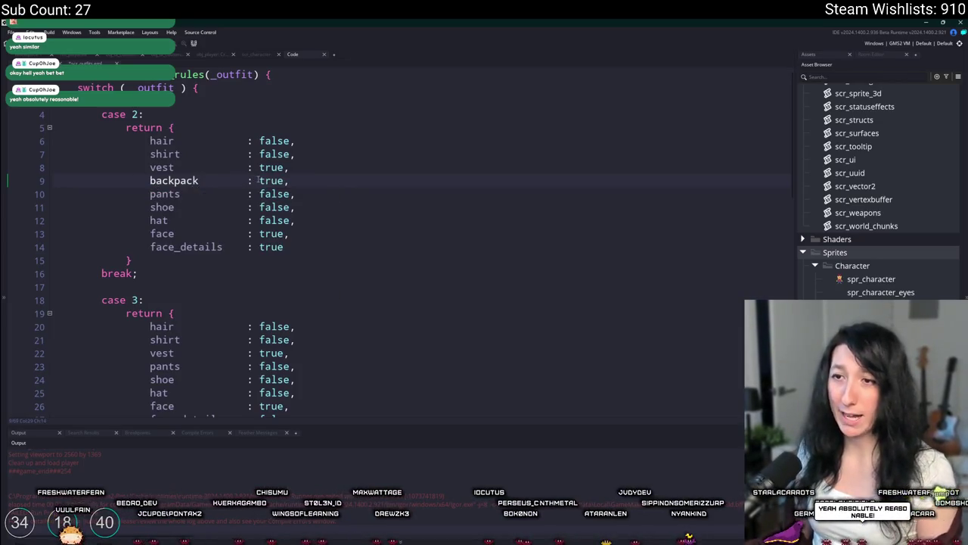
double_click(261, 181)
double_click(174, 180)
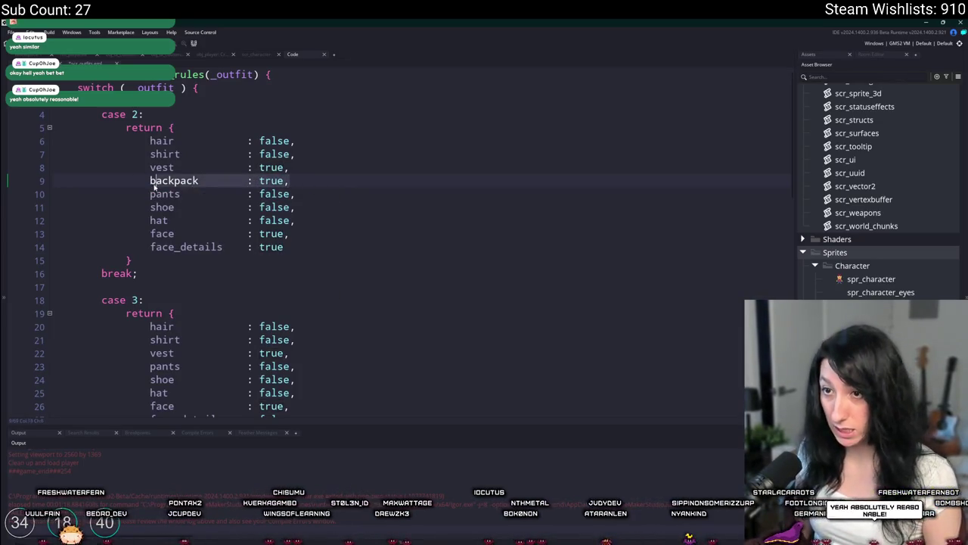
scroll(308, 270, "down", 2)
- Paste the backpack entry below vest in cases 3, 5 and 6, setting case 6 to false
left_click(308, 270)
key("Return")
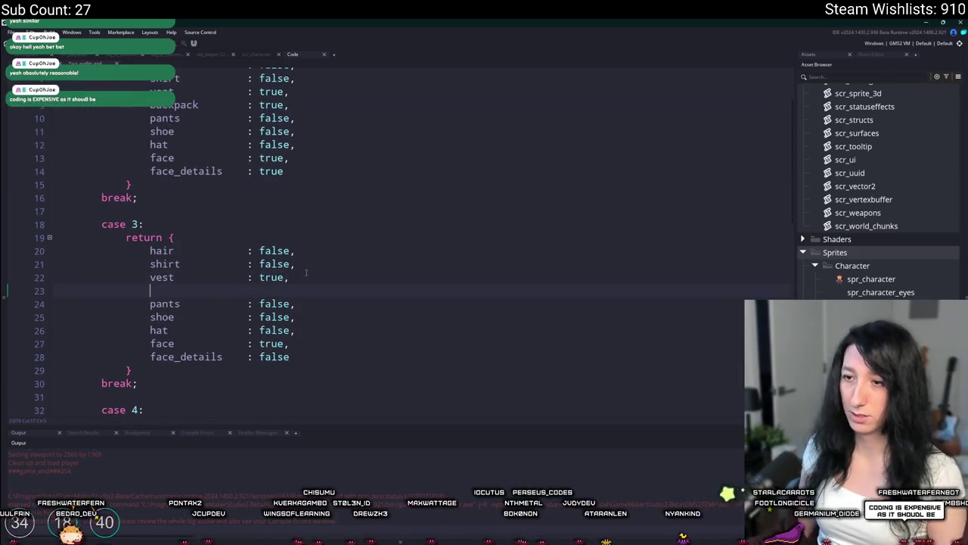
key("ctrl+v")
scroll(318, 288, "down", 4)
left_click(329, 304)
key("Return")
key("ctrl+v")
scroll(328, 303, "down", 5)
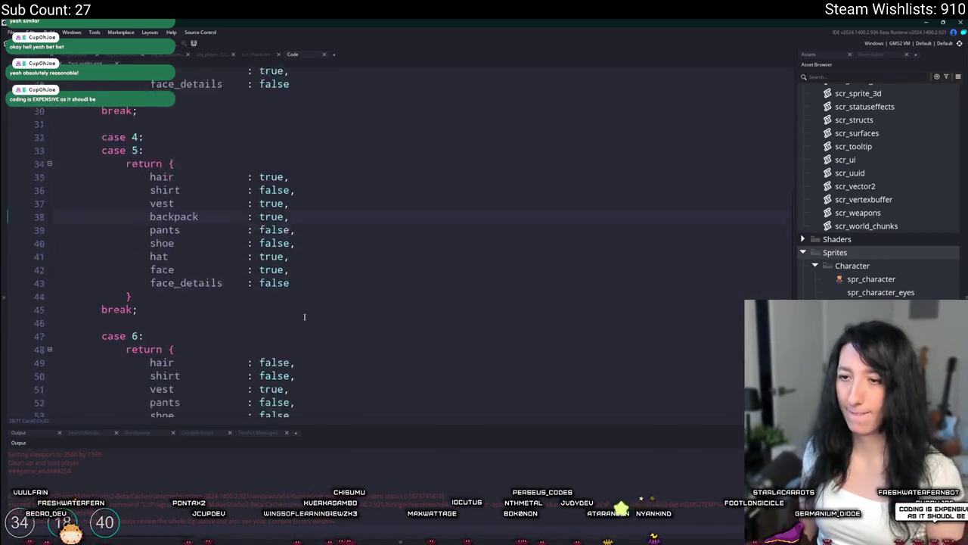
left_click(325, 298)
key("Return")
type("backpack        : true,")
double_click(268, 311)
type("false")
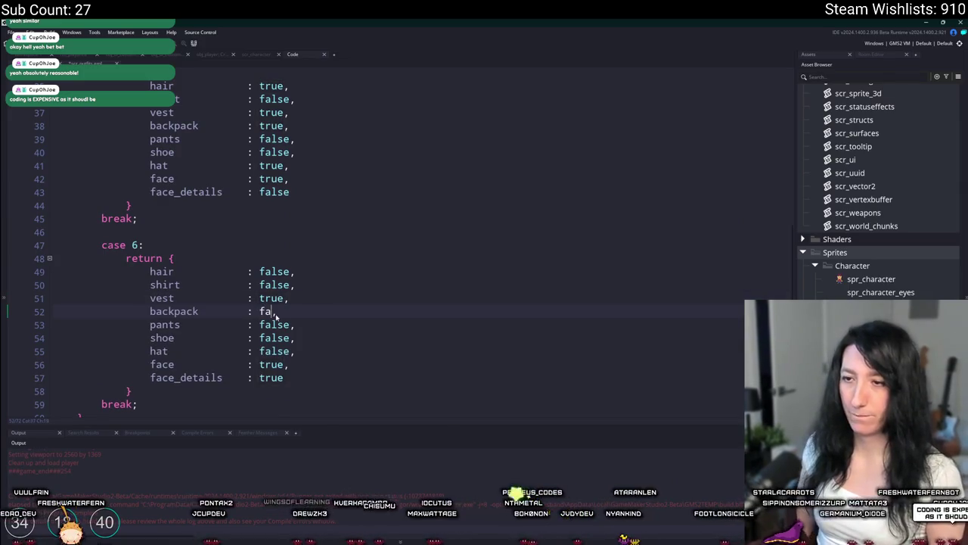
scroll(263, 265, "down", 1)
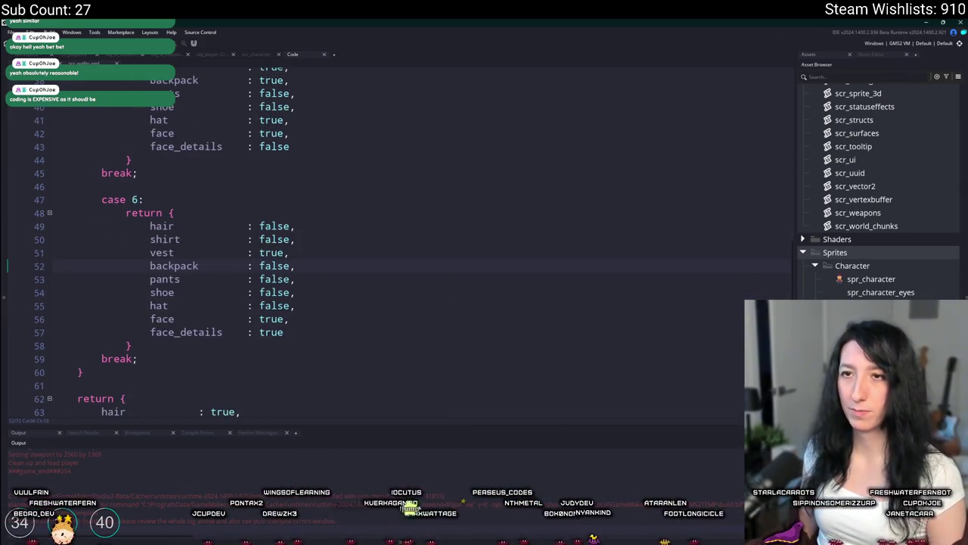
scroll(263, 266, "down", 20)
- In the character draw code, copy the vest condition after its block and rename it _outfit_data.backpack
left_click(463, 292)
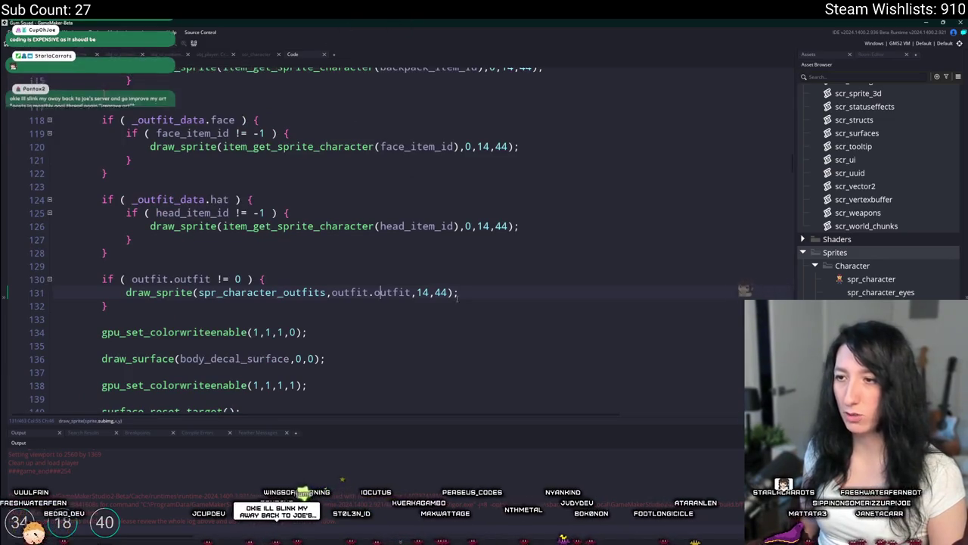
scroll(239, 299, "up", 6)
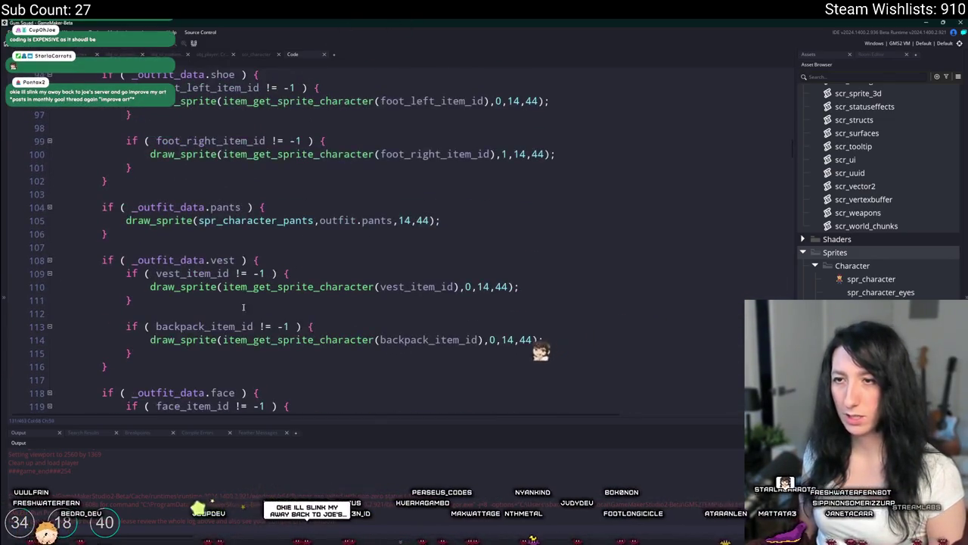
left_click(147, 242)
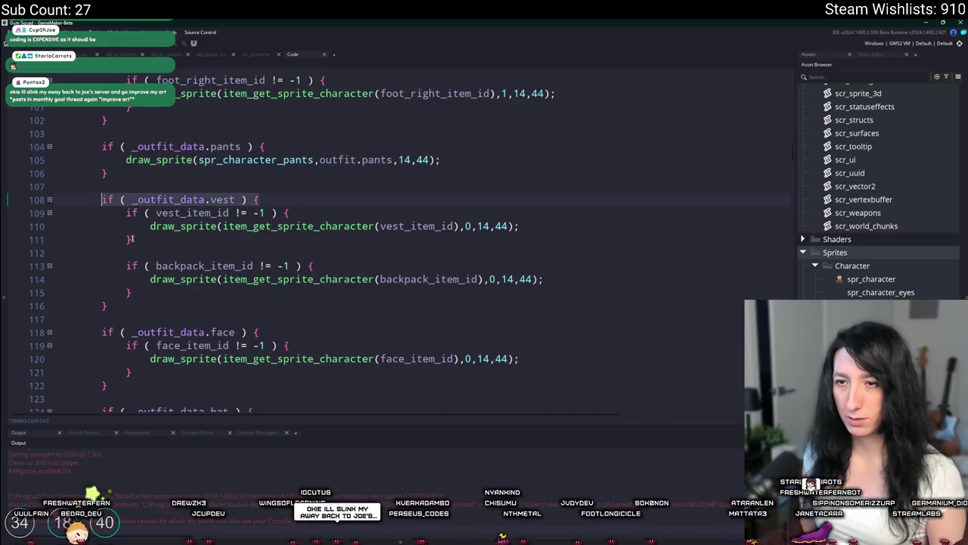
key("Return")
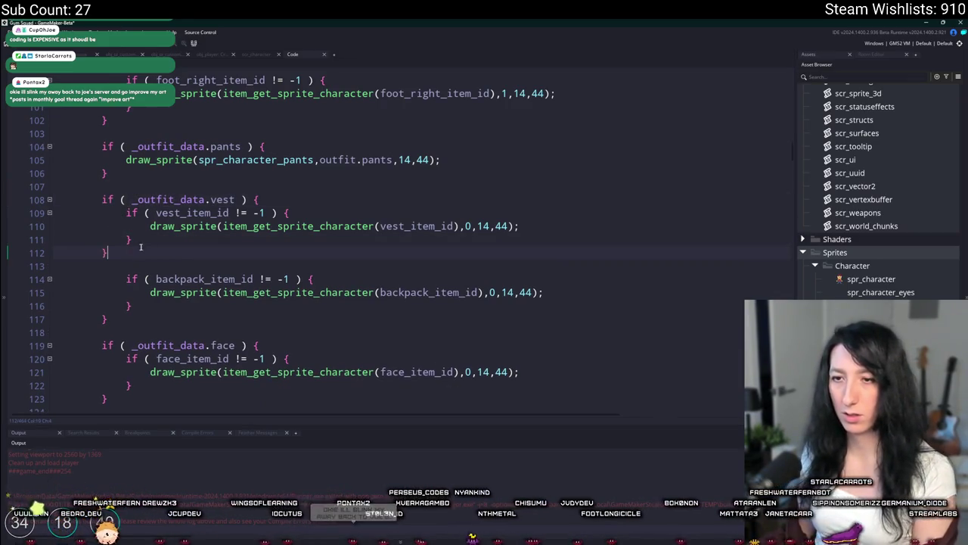
key("Return")
type("if ( _outfit_data.vest ) {")
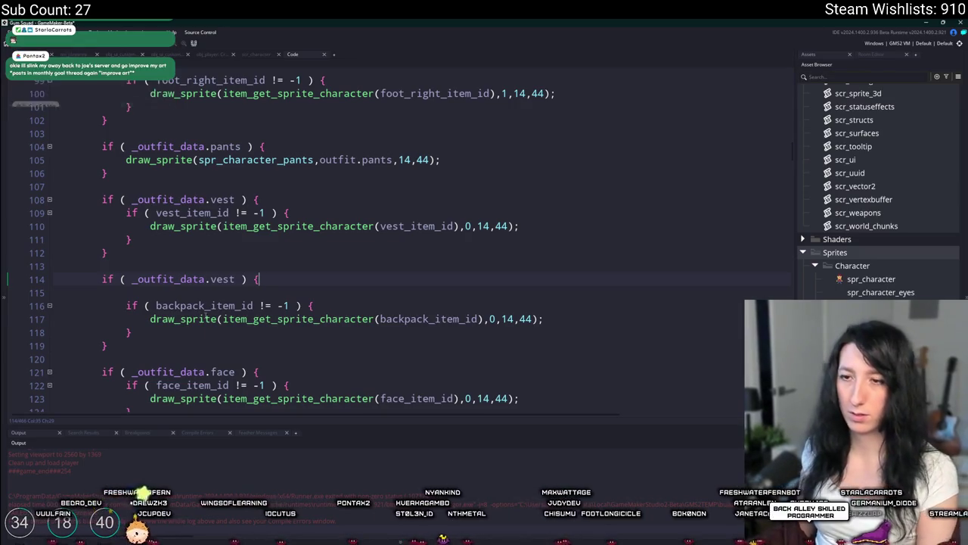
key("BackSpace")
double_click(215, 279)
type("backpack")
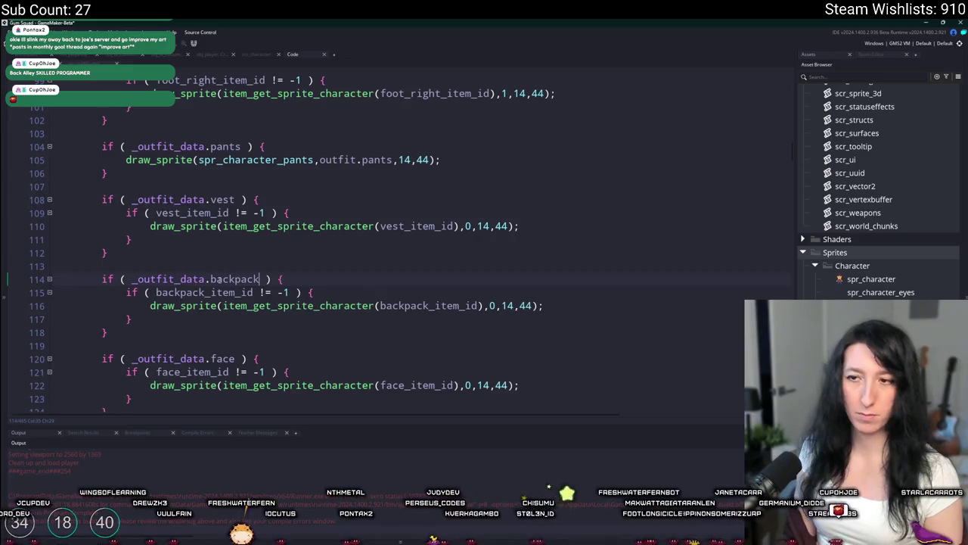
- Check the new backpack condition, then bring up GitHub Desktop's uncommitted changes
scroll(231, 280, "up", 20)
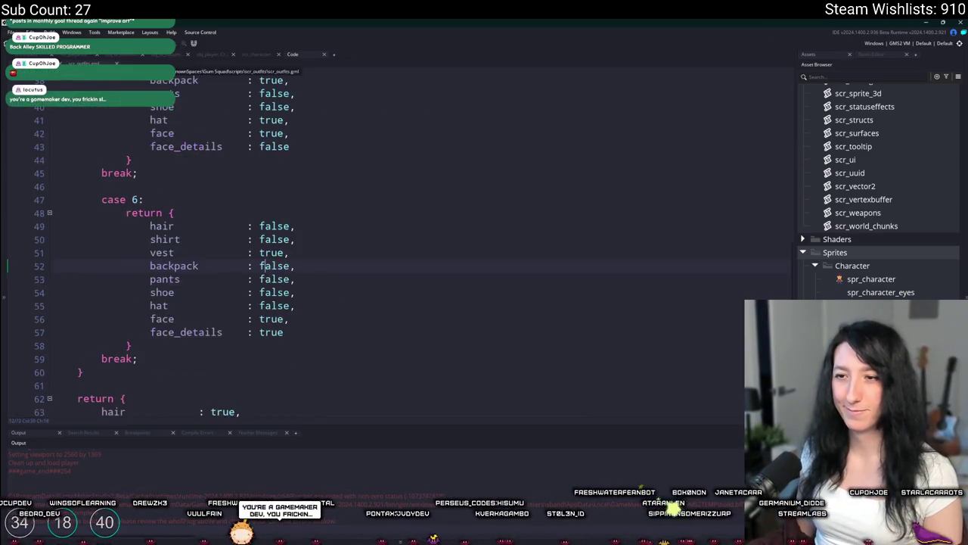
scroll(151, 135, "down", 3)
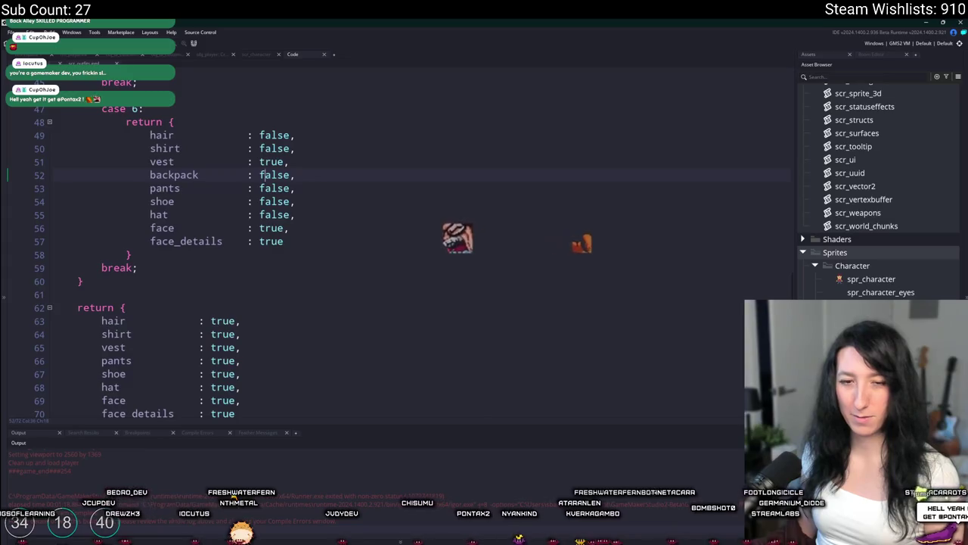
left_click(227, 279)
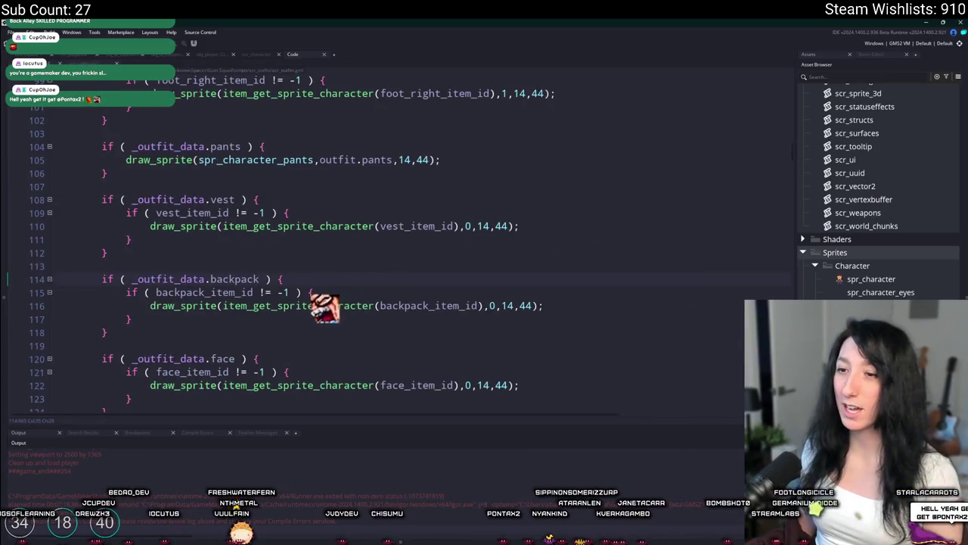
key("ctrl+z")
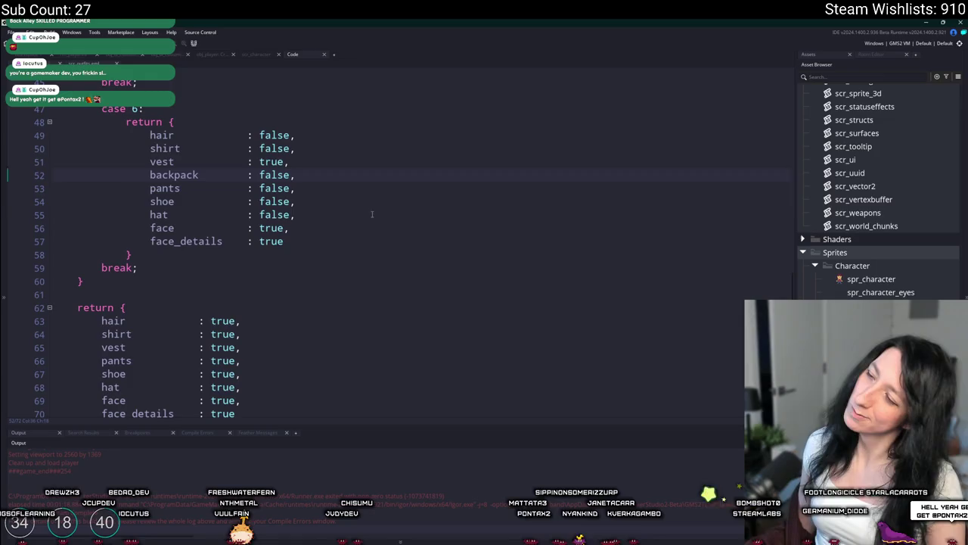
left_click(542, 534)
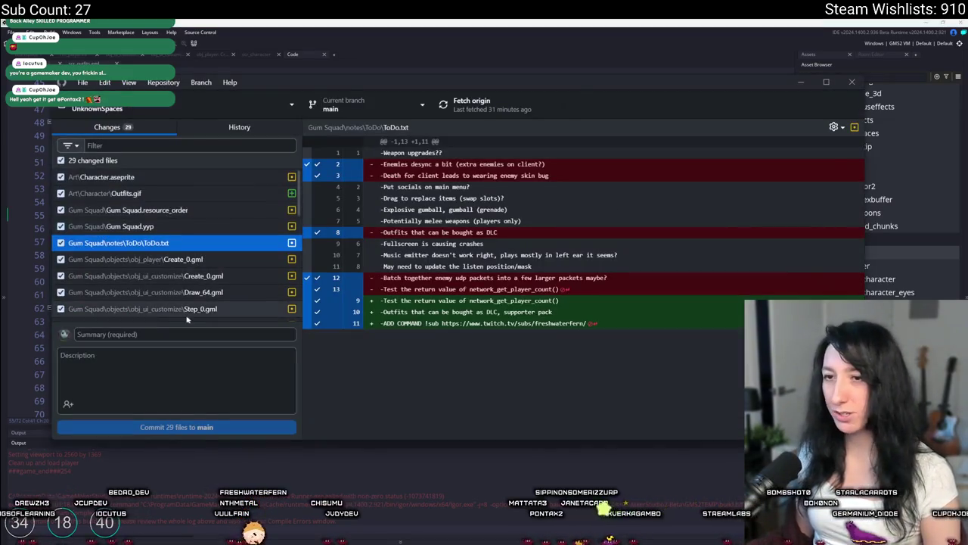
- Inspect the 29 changes, from obj_player Create_0.gml down to the new outfit sprite PNG
left_click(114, 333)
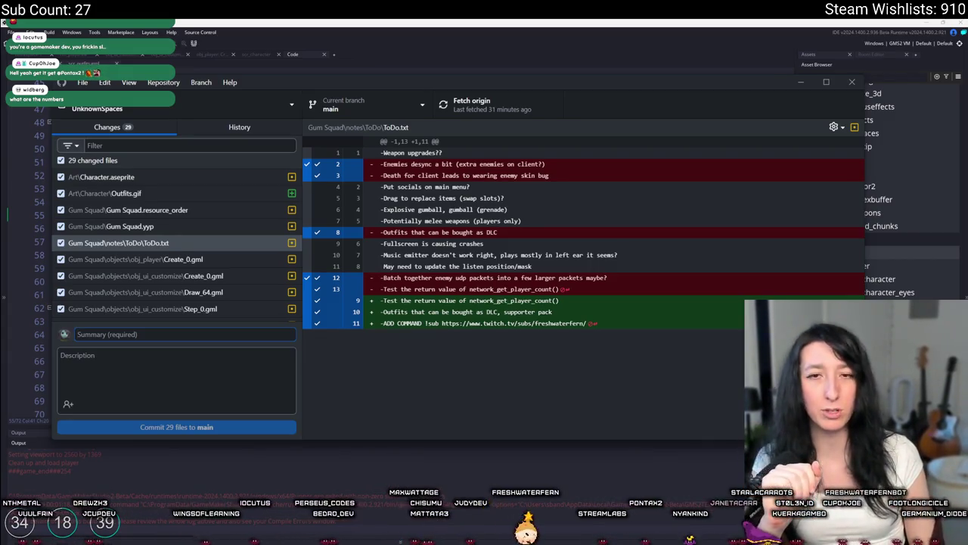
left_click(78, 334)
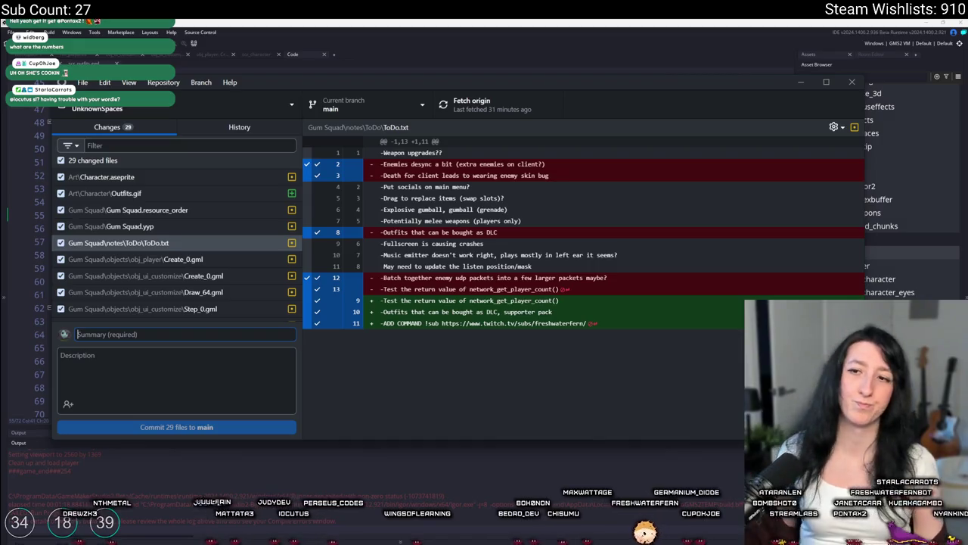
left_click(180, 264)
key("Down")
key("Down")
key("Down")
scroll(185, 288, "down", 5)
scroll(189, 272, "up", 10)
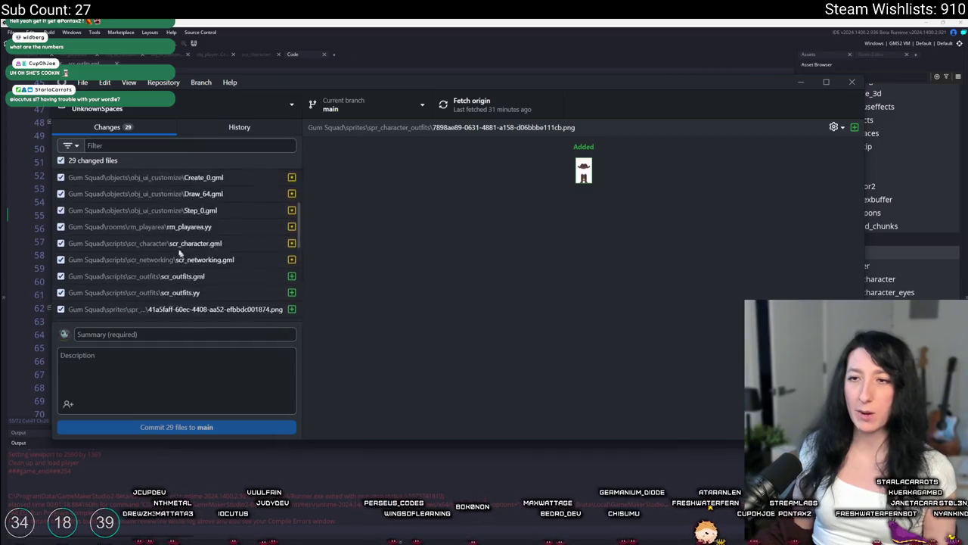
left_click(239, 129)
- Browse past commits in History, including Some edge case fixes, TEST and Gwomp
left_click(132, 337)
left_click(132, 310)
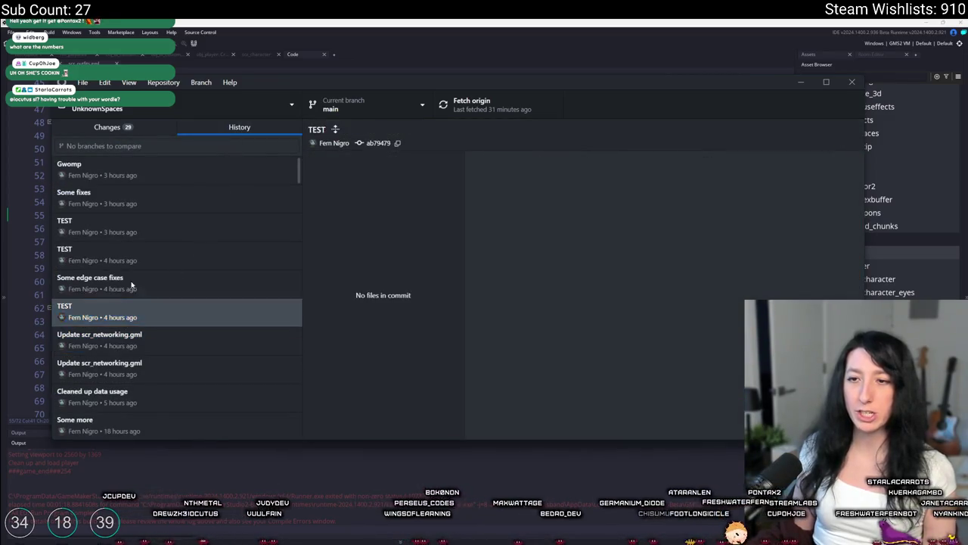
left_click(130, 277)
left_click(379, 192)
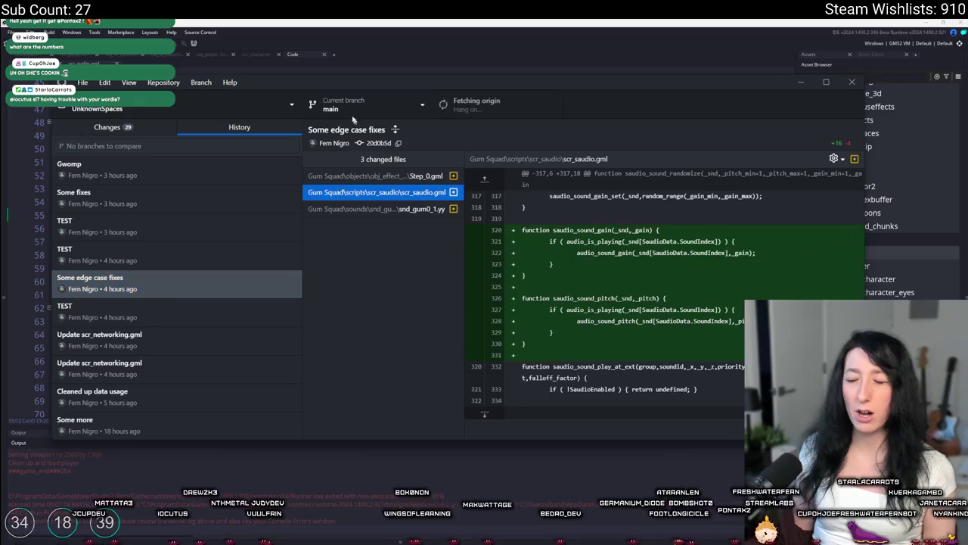
left_click(141, 280)
left_click(136, 256)
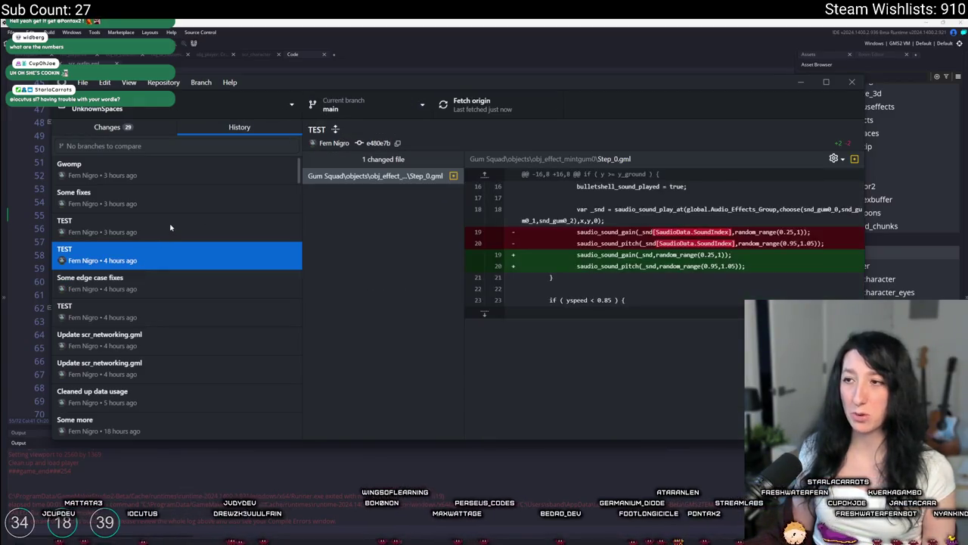
left_click(170, 226)
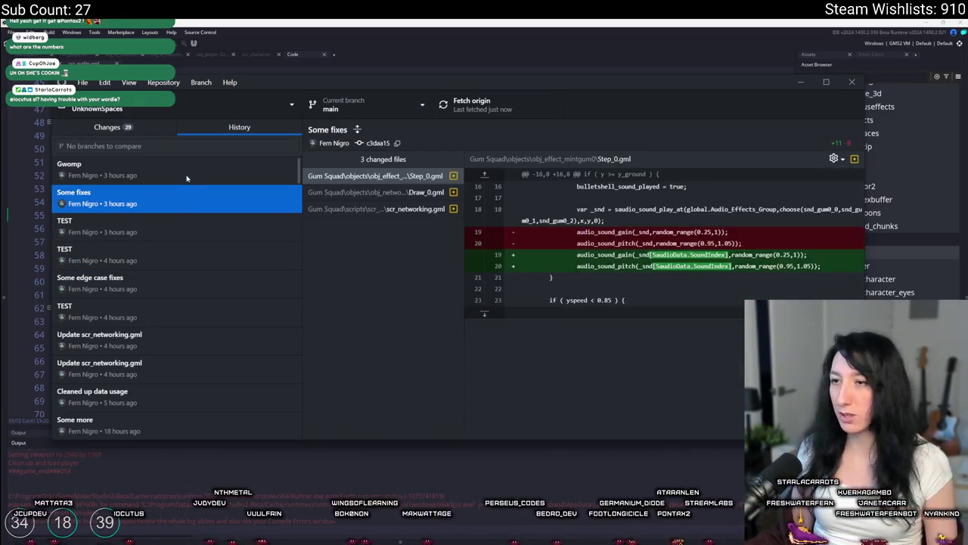
left_click(188, 176)
key("Tab")
key("Down")
key("Down")
key("Down")
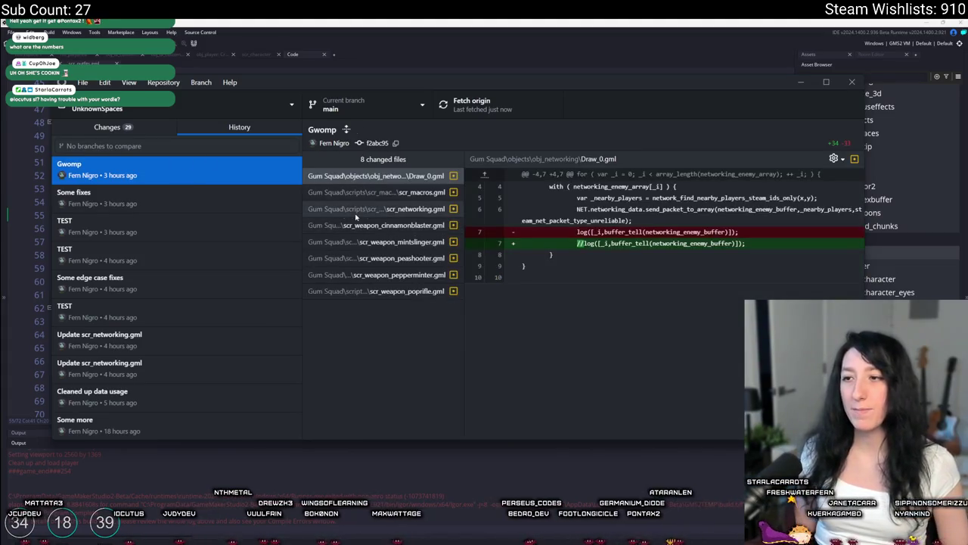
- Commit all 29 files to main as 'Outfits', push to origin, and return to GameMaker
left_click(106, 127)
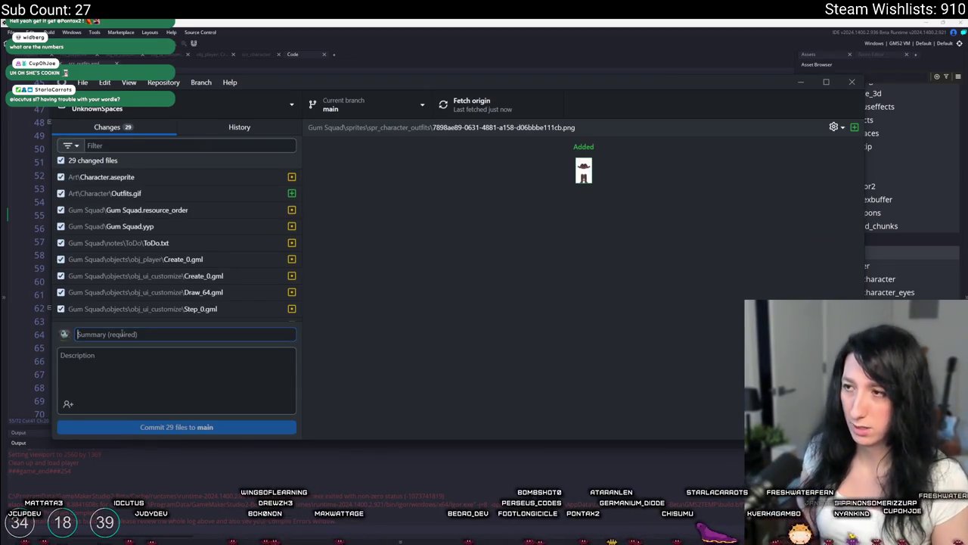
type("OUtfits")
key("ctrl+a")
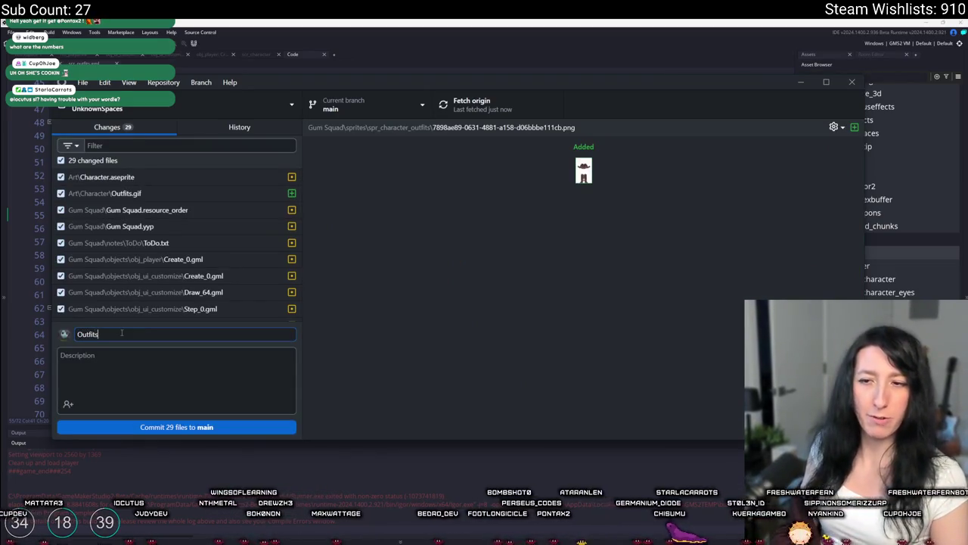
key("ctrl+Return")
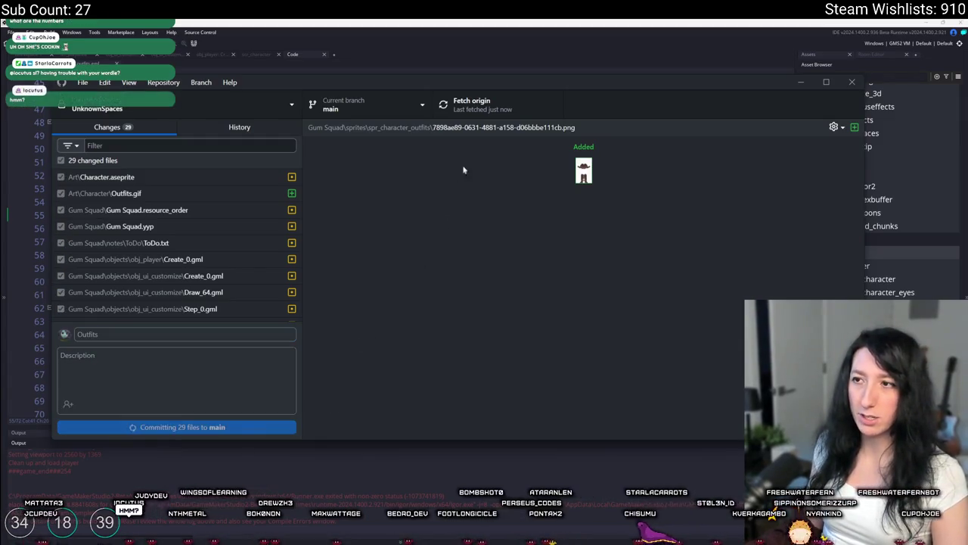
left_click(491, 114)
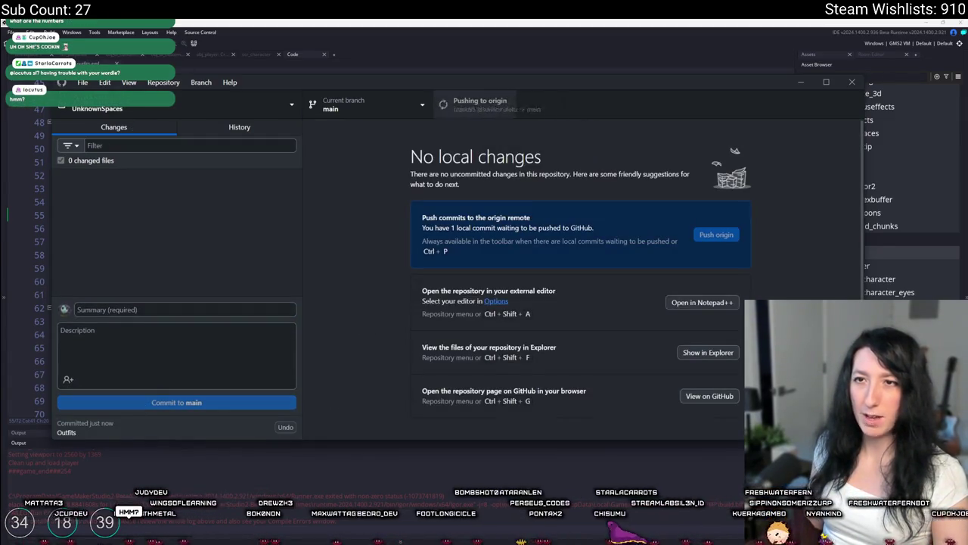
key("alt+Tab")
scroll(539, 236, "down", 5)
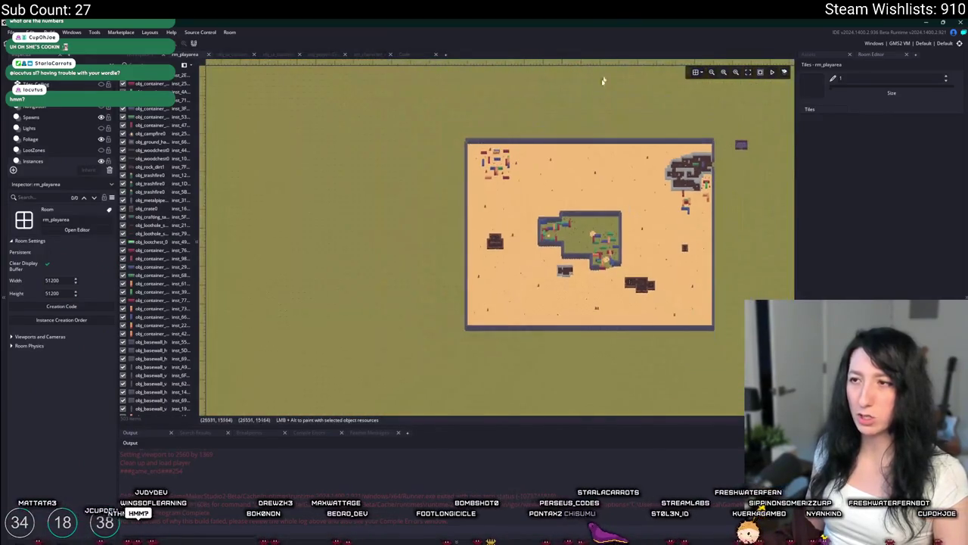
- Zoom into the desert building and bring up the Asset Browser
scroll(539, 236, "up", 5)
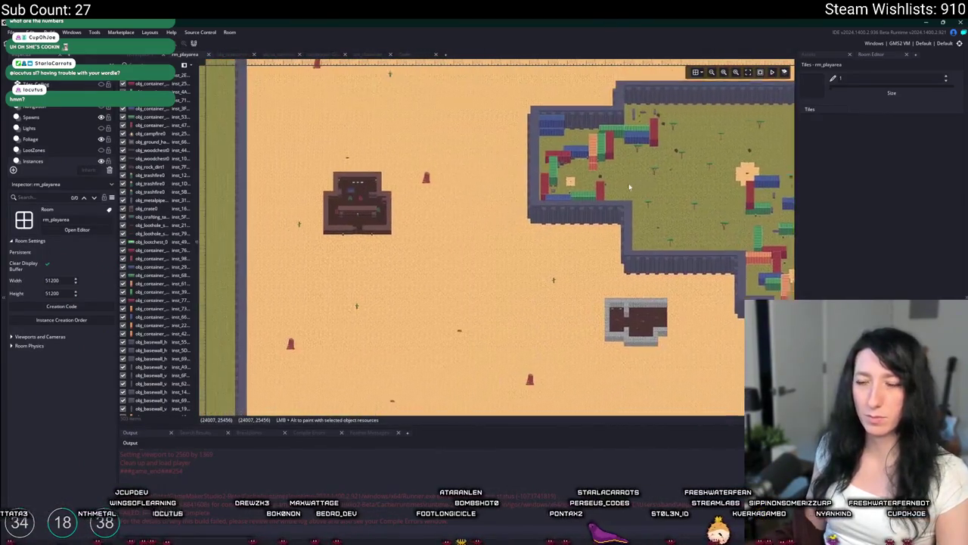
scroll(367, 224, "up", 4)
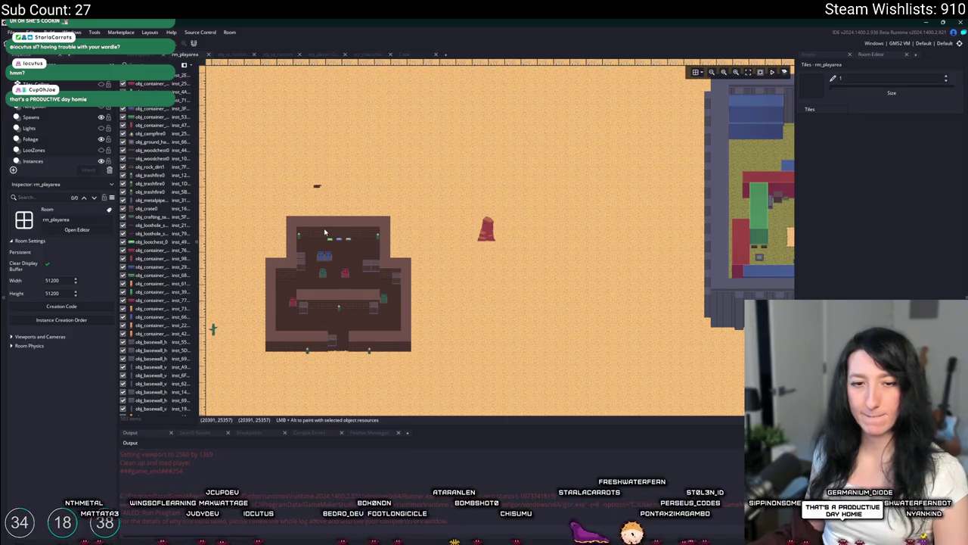
scroll(327, 280, "up", 2)
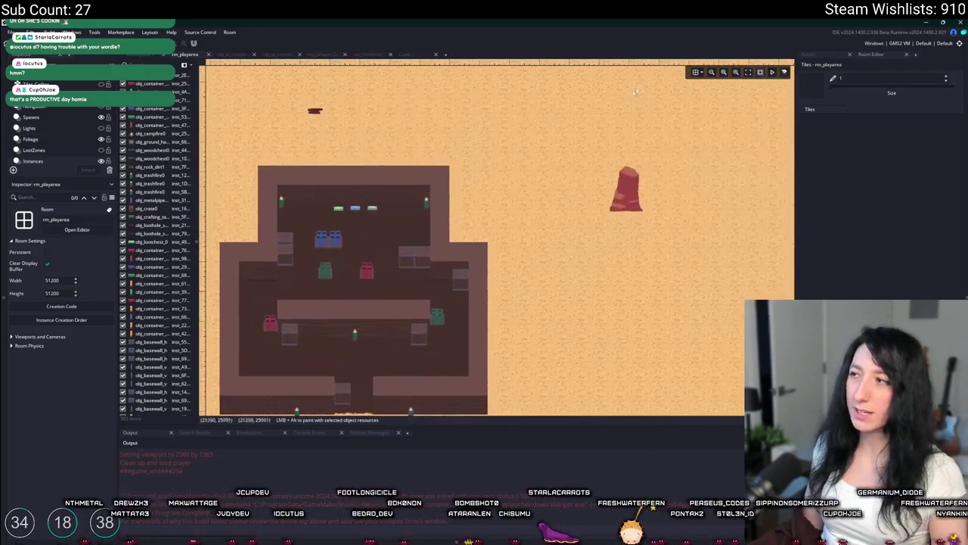
left_click(831, 57)
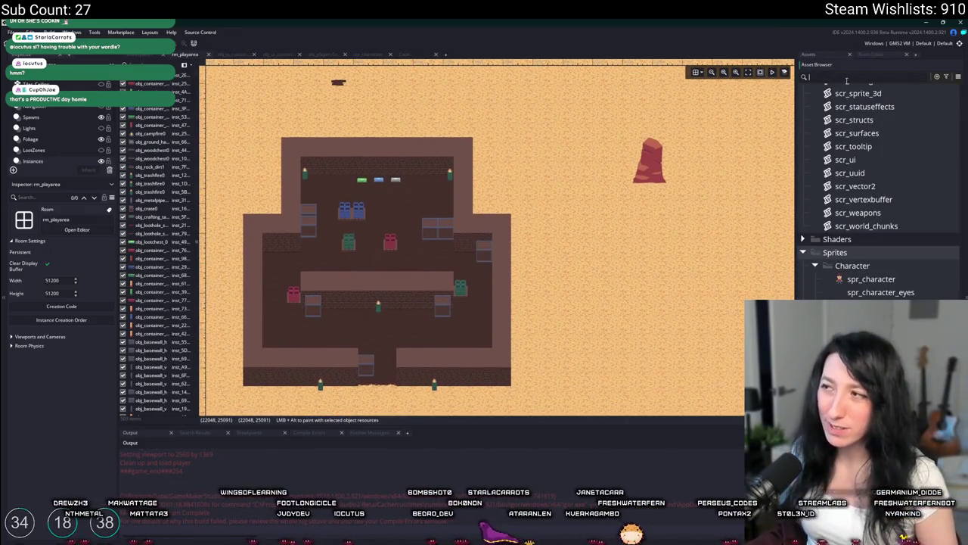
- Filter assets by 'spawn', pick obj_spawn_glummer on the Spawns layer, and place spawns in the upper rooms
type("spawn")
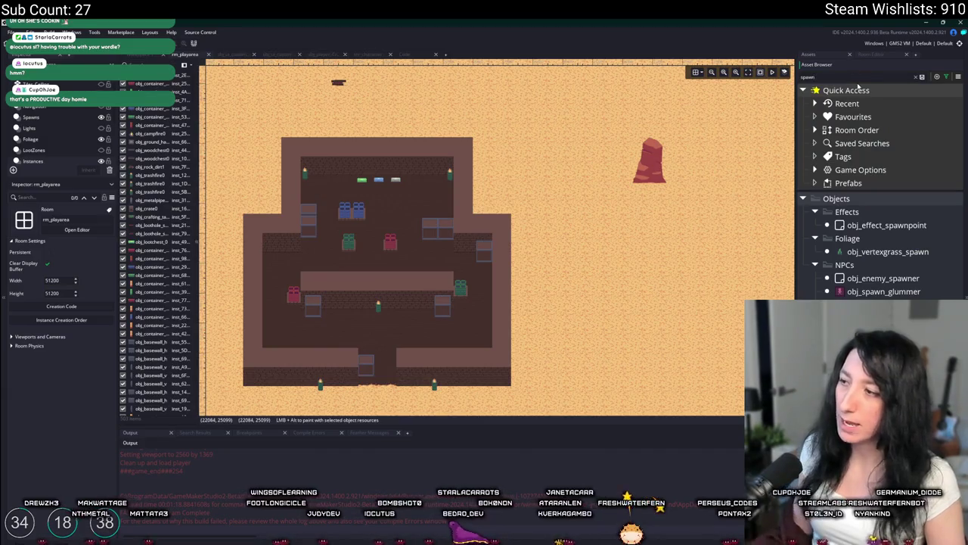
left_click(884, 291)
left_click(64, 121)
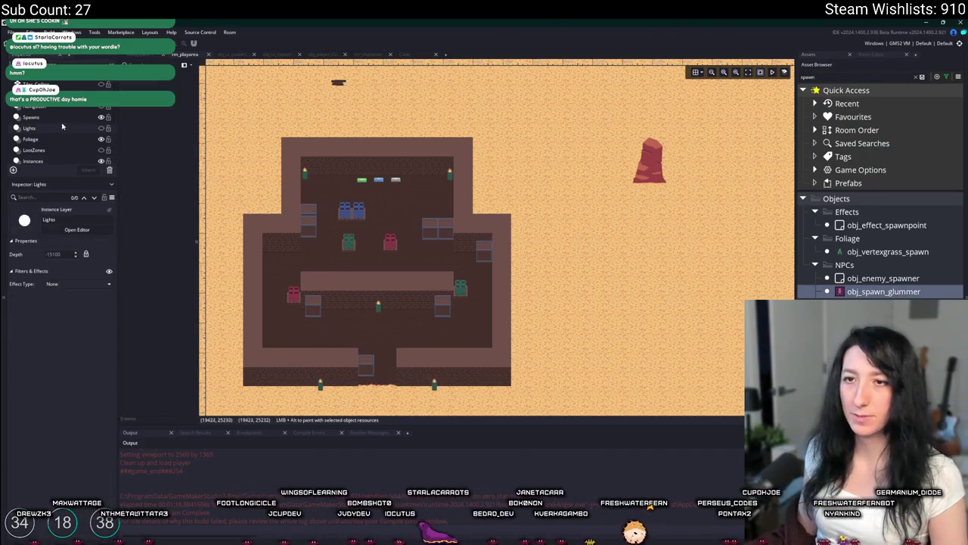
scroll(333, 197, "up", 8)
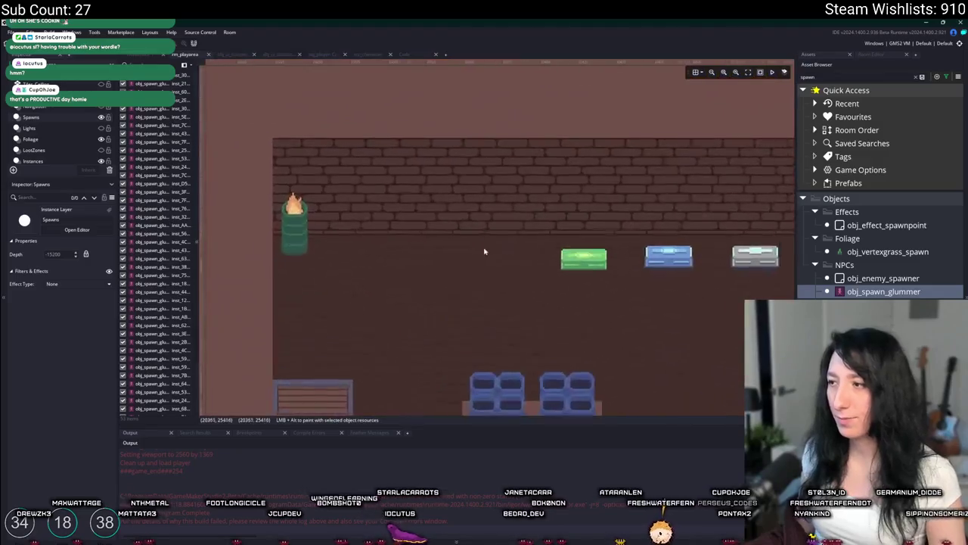
left_click(341, 269, "alt")
scroll(300, 270, "down", 6)
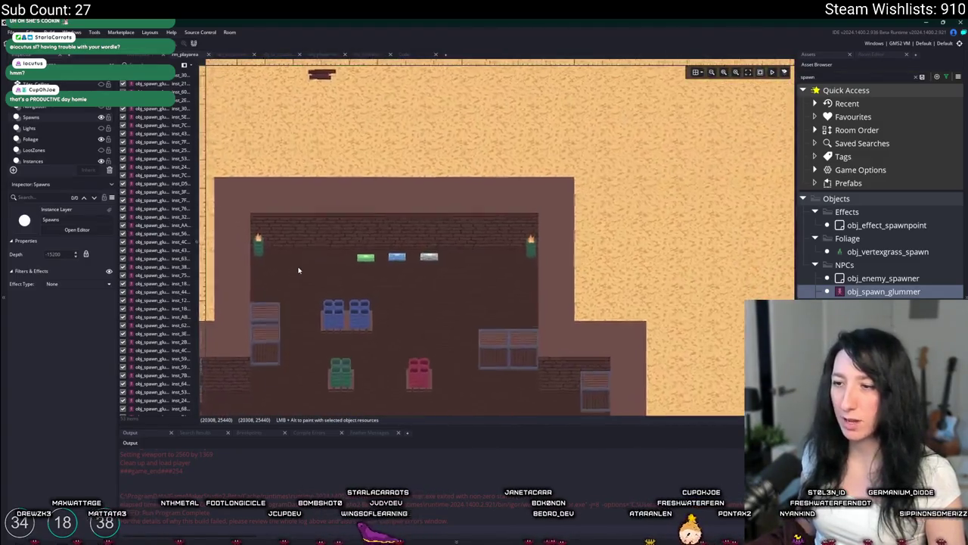
left_click(532, 263, "alt")
left_click_drag(531, 262, 508, 229)
left_click(506, 229, "alt")
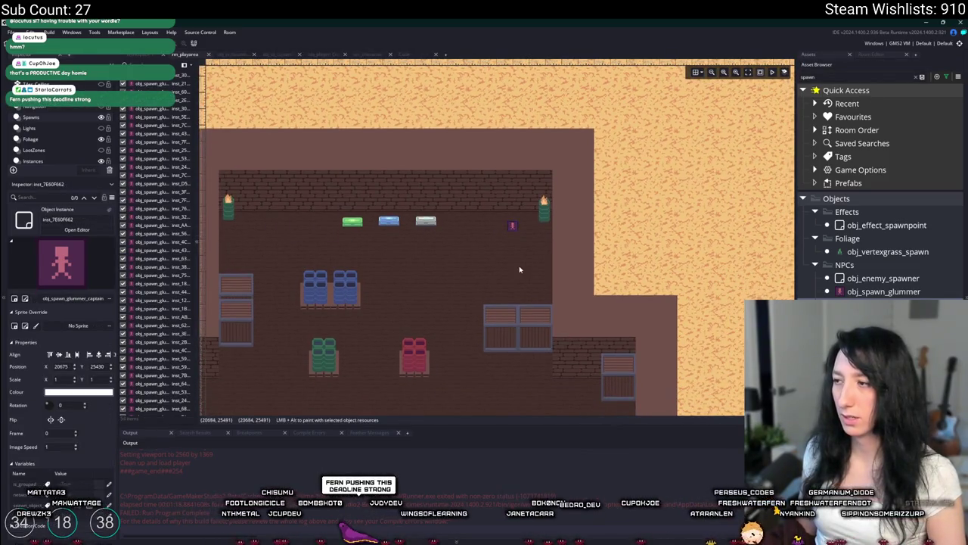
left_click_drag(519, 270, 579, 240)
left_click(311, 197, "alt")
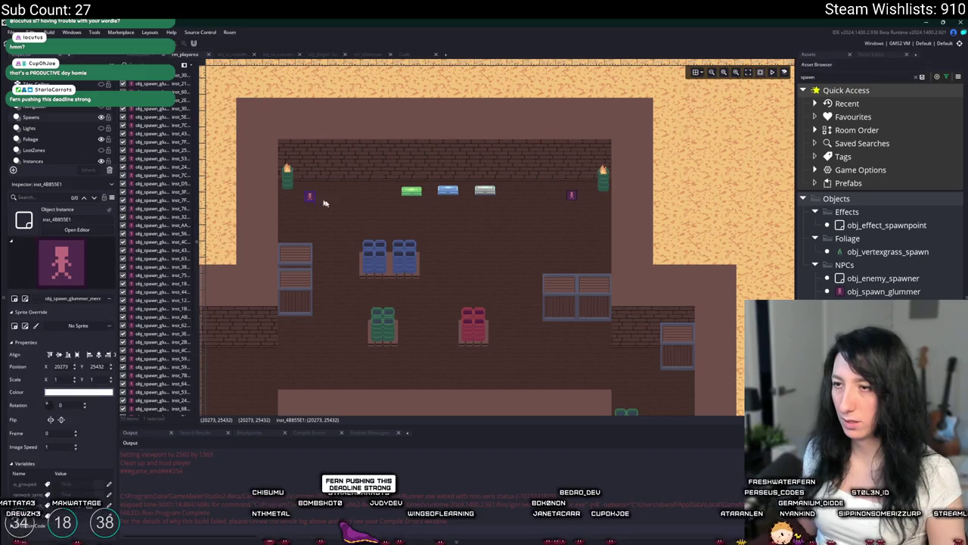
- Place more glummer spawns beside the crates and in the lower and central halls
left_click(884, 291)
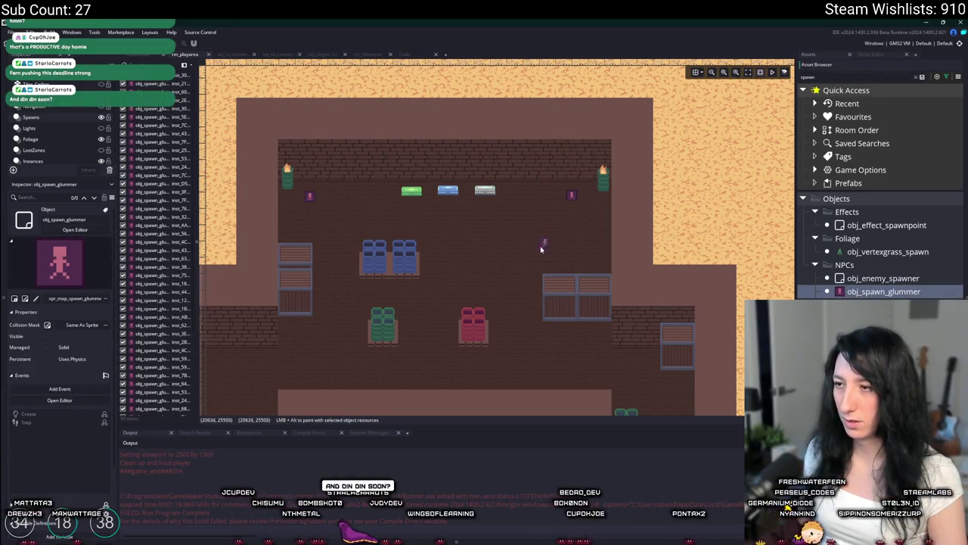
scroll(500, 257, "down", 5)
left_click(592, 245, "alt")
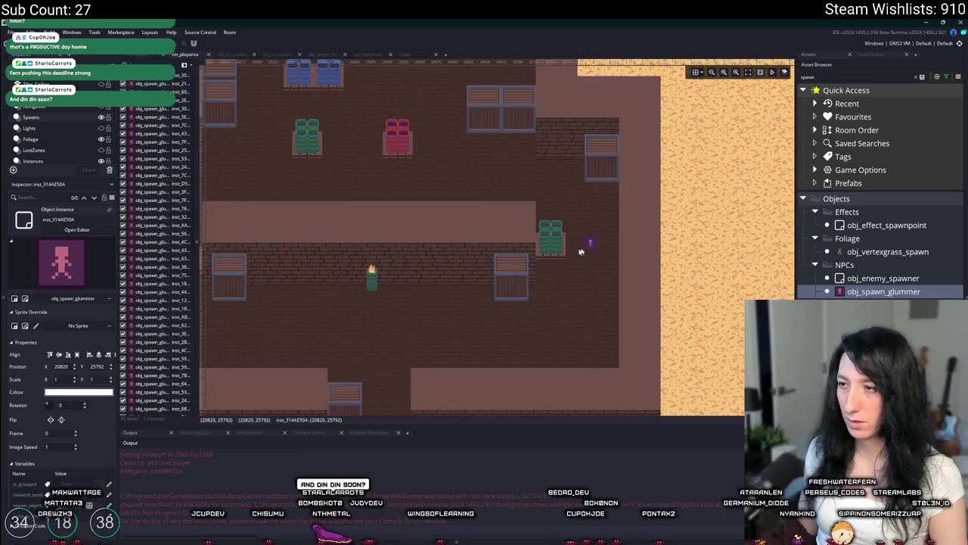
scroll(580, 234, "down", 3)
left_click(311, 199, "alt")
scroll(311, 199, "up", 1)
left_click(370, 272, "alt")
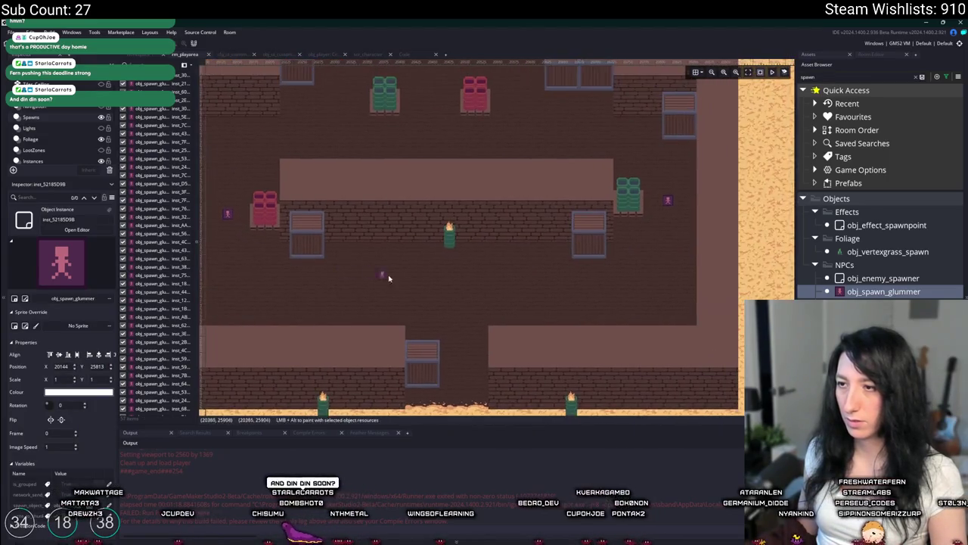
left_click(432, 258, "alt")
scroll(500, 242, "up", 3)
left_click(519, 225, "alt")
left_click(461, 214, "alt")
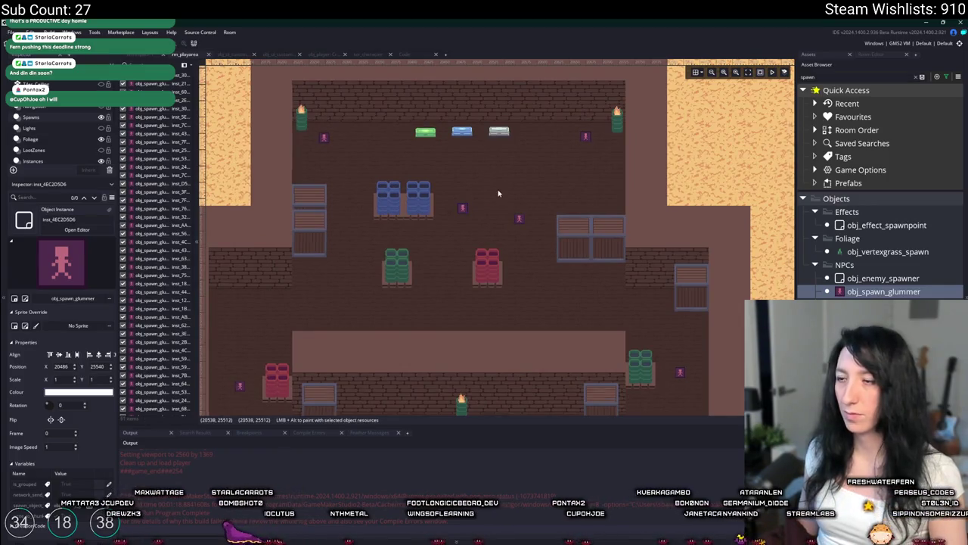
scroll(498, 193, "down", 2)
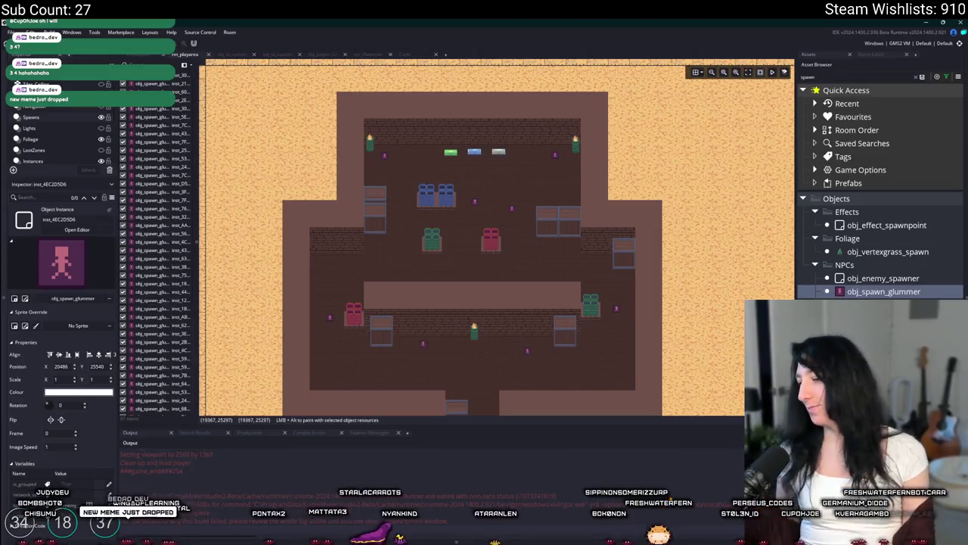
left_click_drag(342, 121, 362, 95)
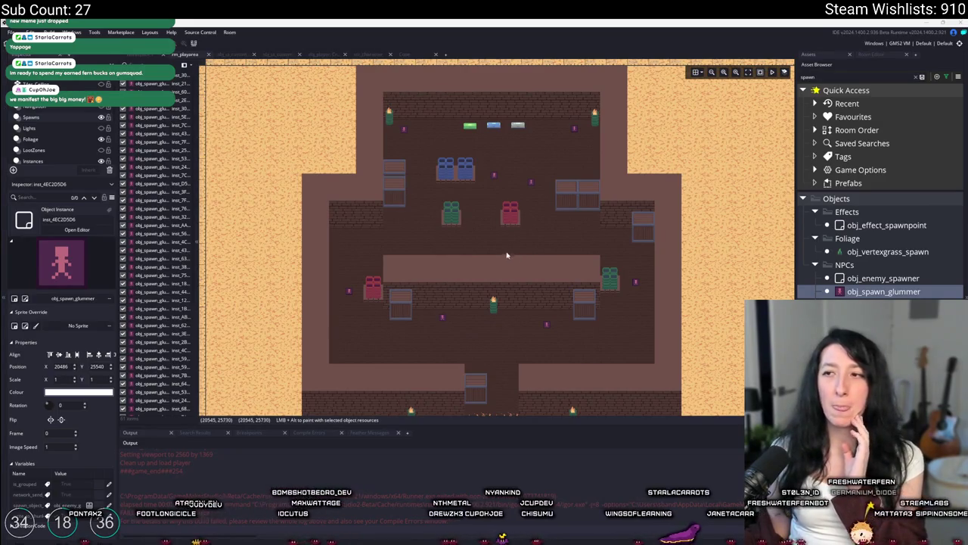
left_click_drag(495, 247, 486, 248)
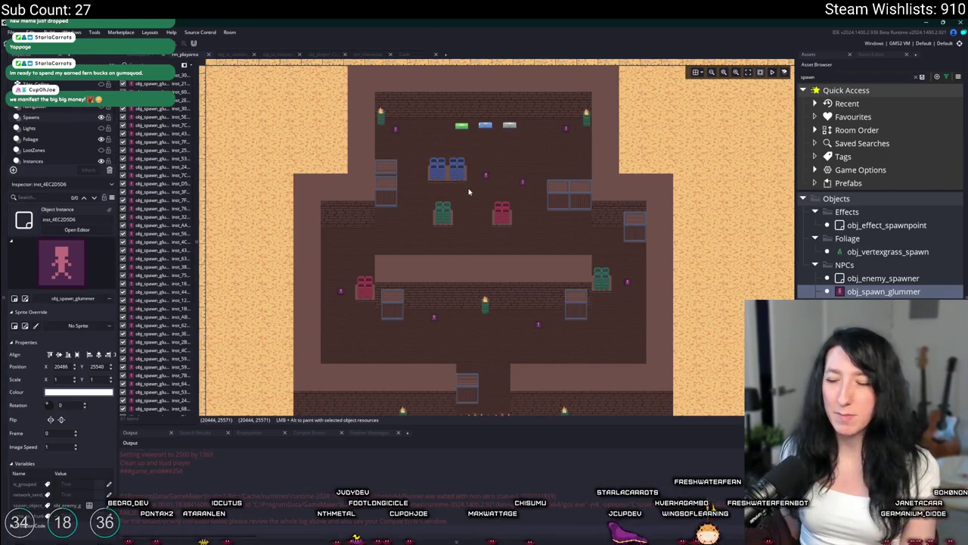
scroll(470, 192, "up", 2)
scroll(469, 191, "down", 2)
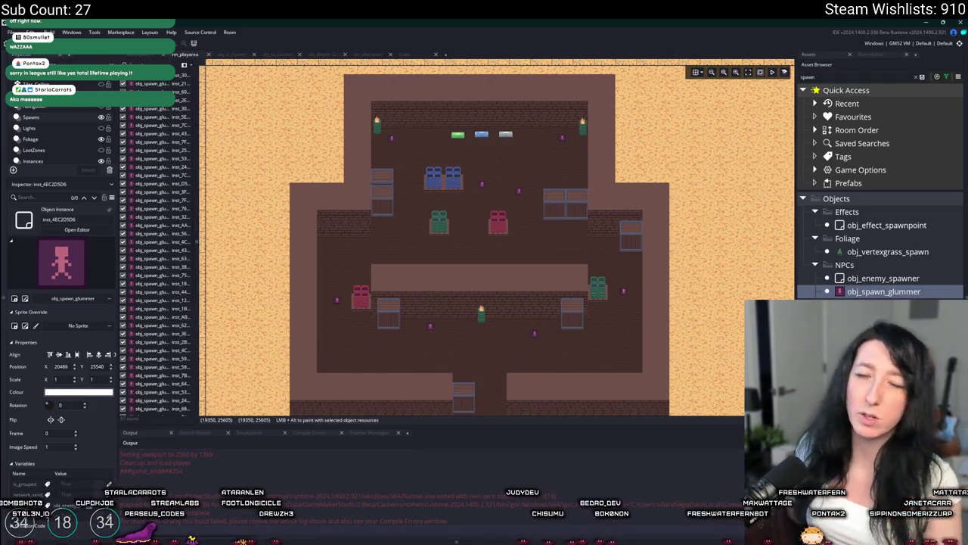
scroll(425, 199, "down", 6)
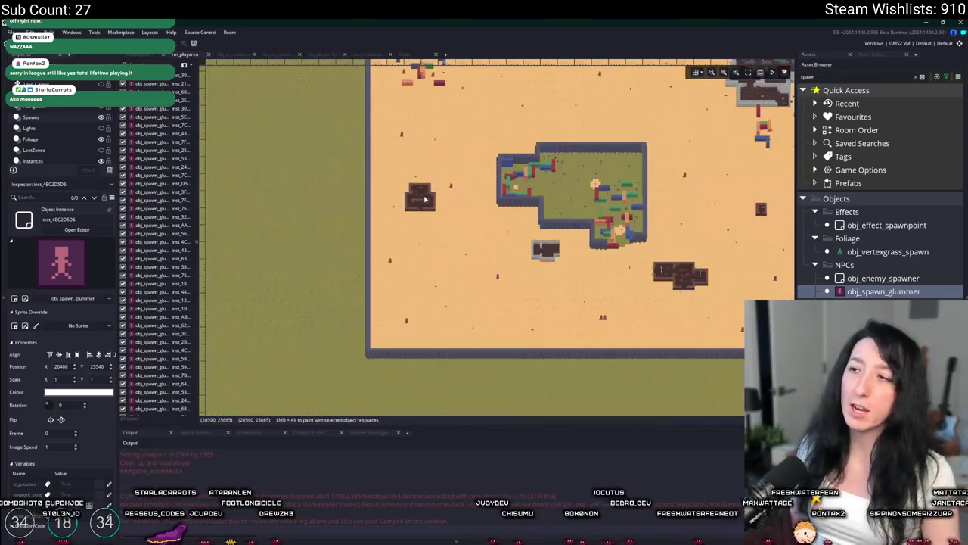
- Zoom out to the full map, in on the dungeon, then far out again
scroll(583, 229, "up", 6)
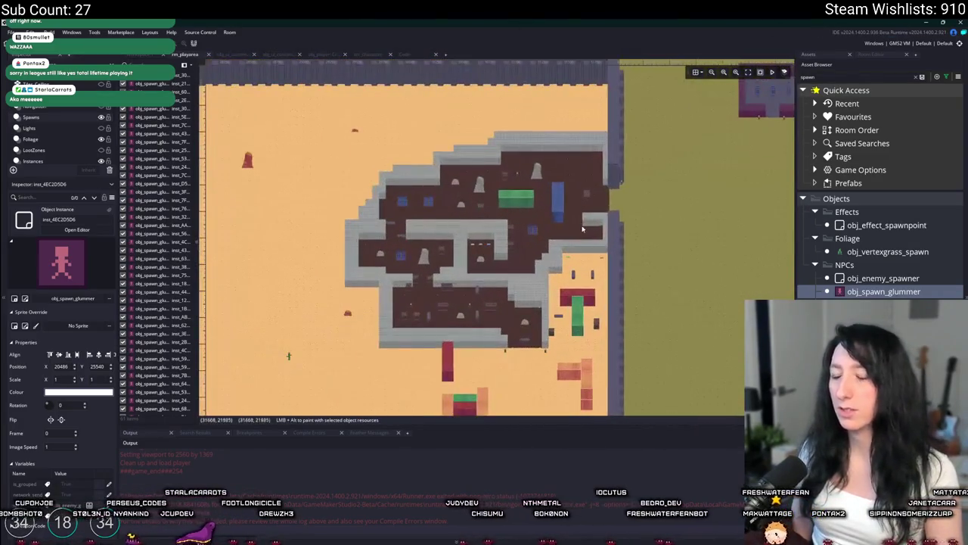
scroll(583, 228, "down", 5)
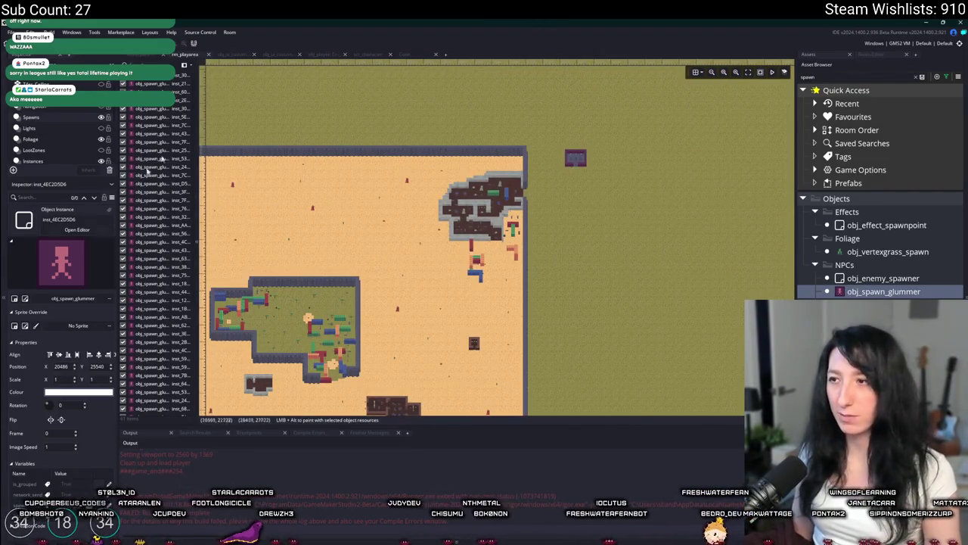
scroll(558, 175, "up", 4)
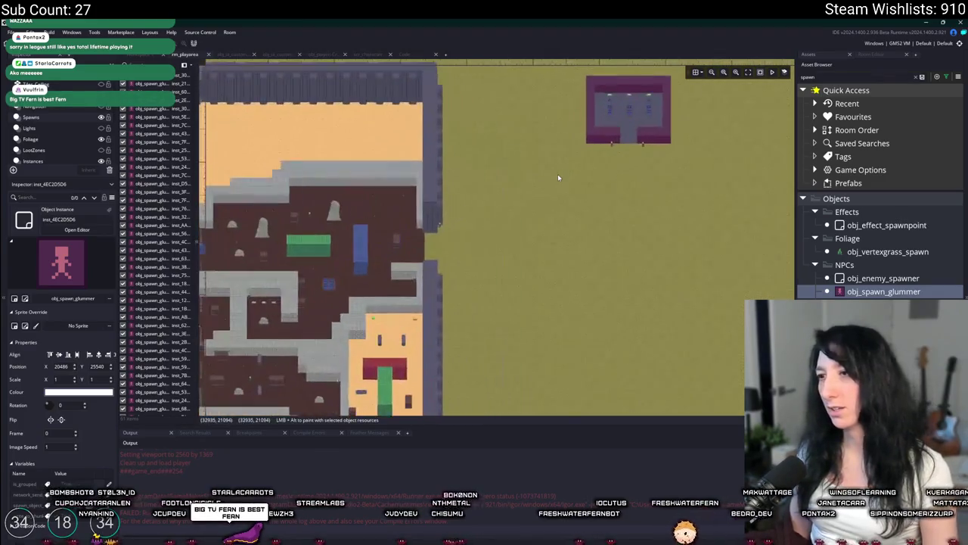
scroll(558, 176, "down", 2)
scroll(572, 185, "down", 3)
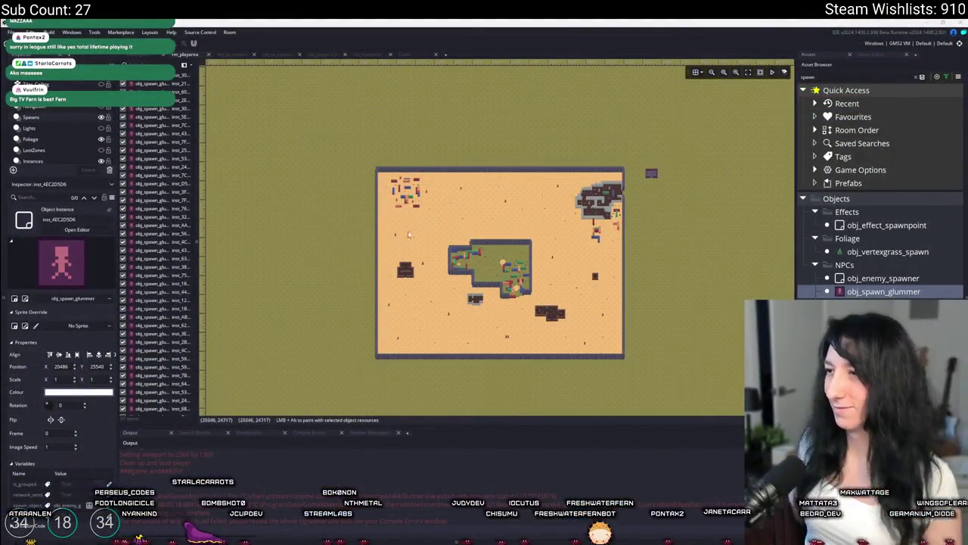
scroll(543, 188, "down", 5)
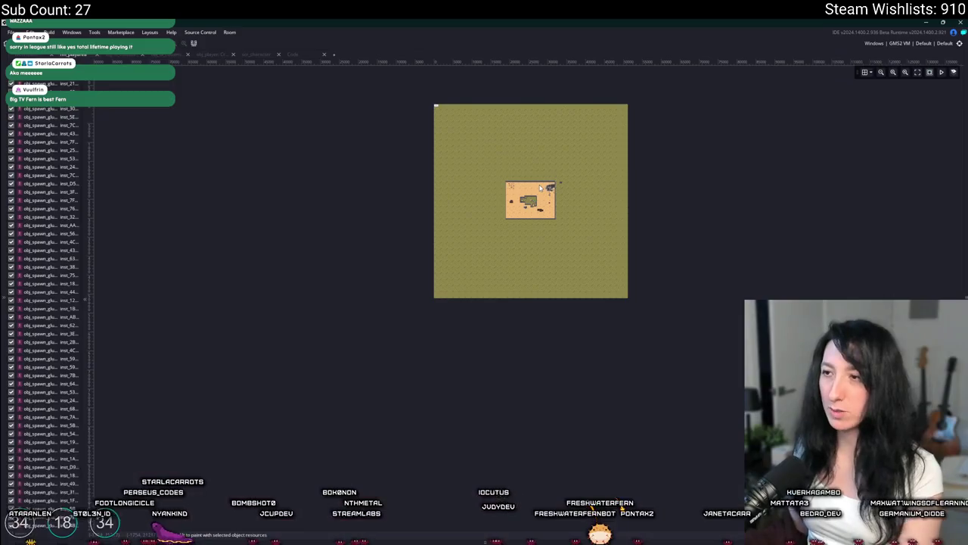
key("super")
scroll(533, 191, "up", 8)
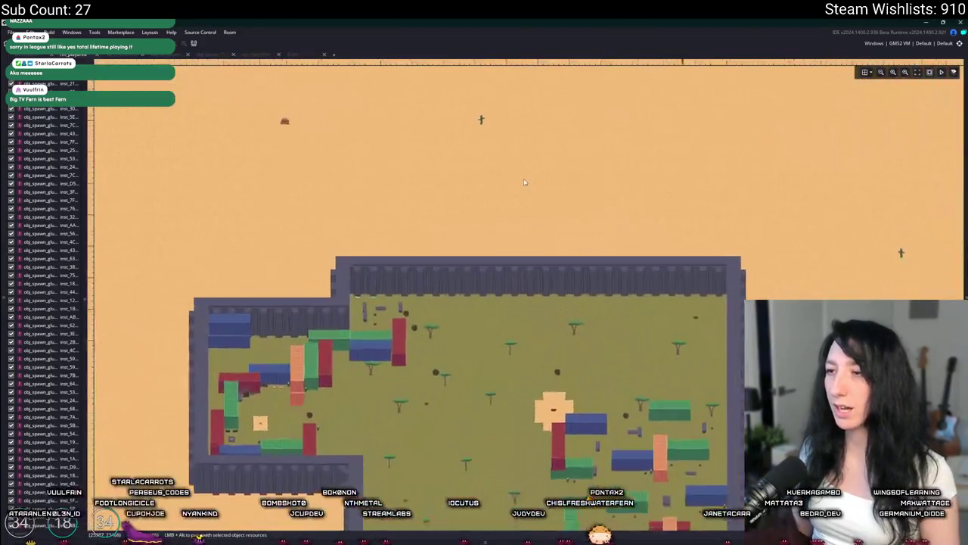
scroll(532, 159, "up", 5)
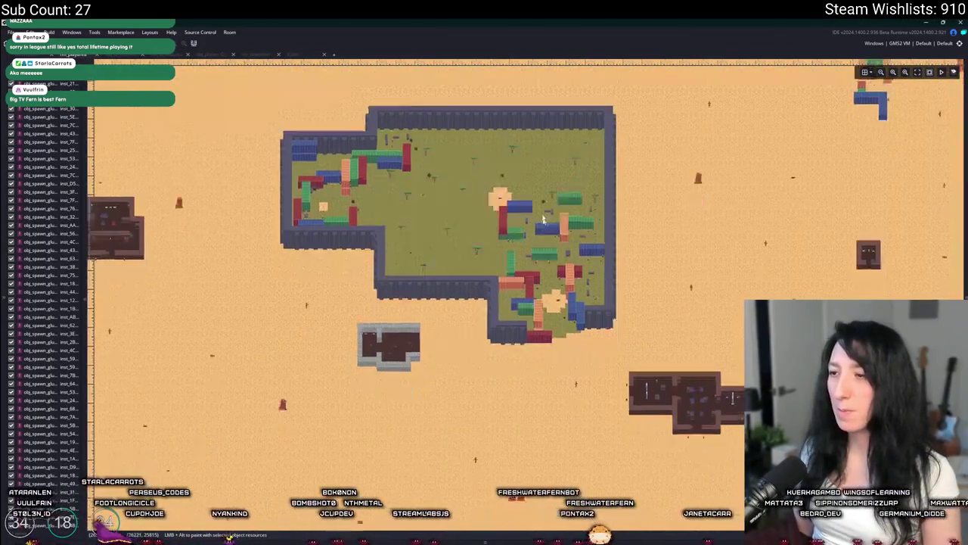
scroll(536, 186, "up", 5)
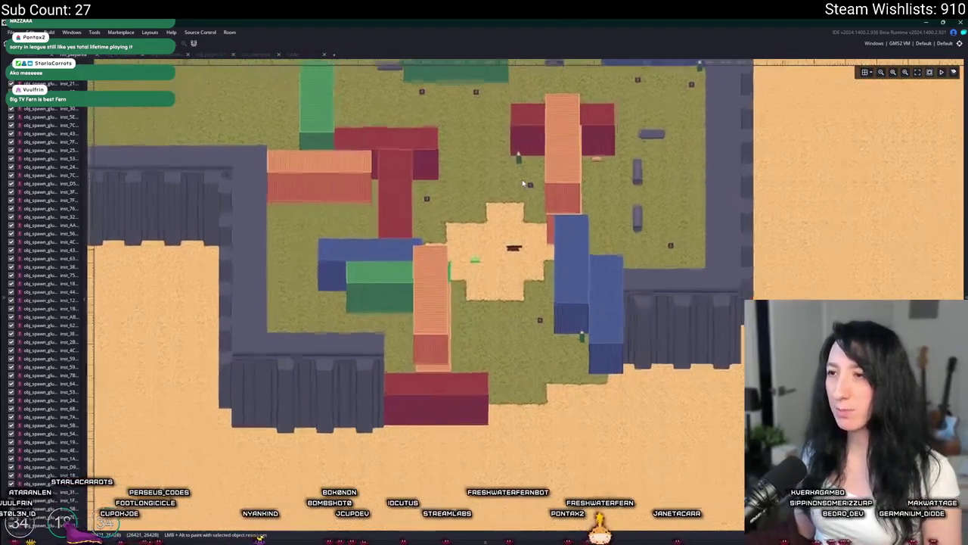
scroll(507, 227, "down", 5)
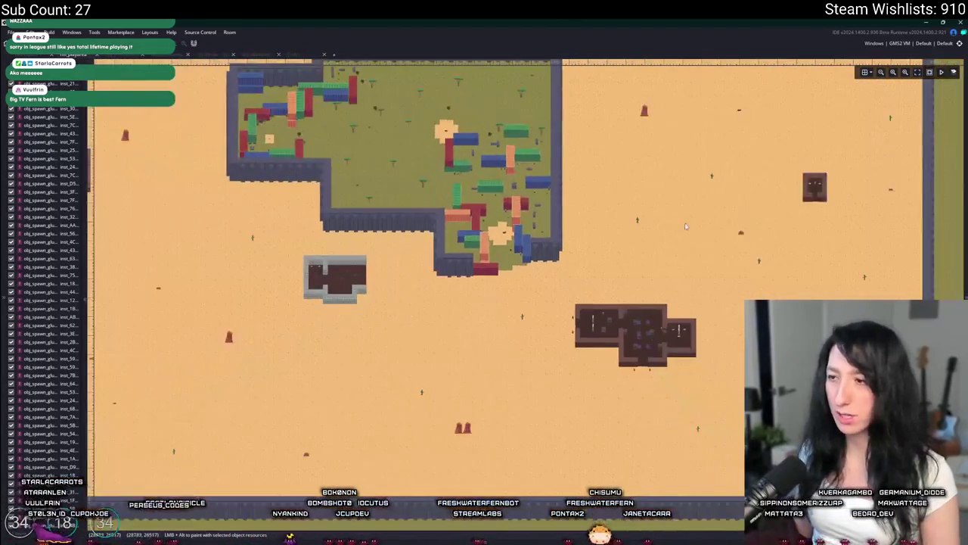
scroll(467, 187, "up", 5)
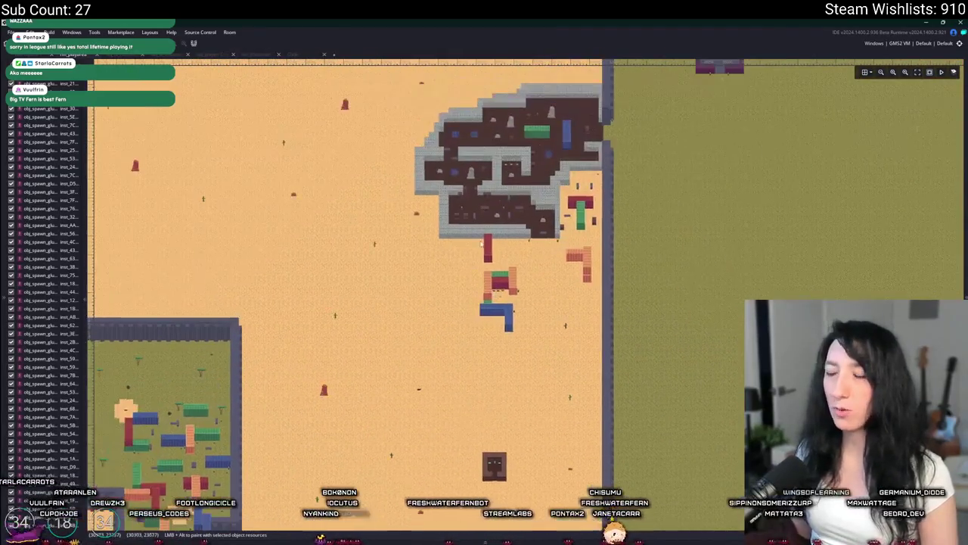
left_click_drag(510, 153, 411, 273)
scroll(530, 136, "up", 2)
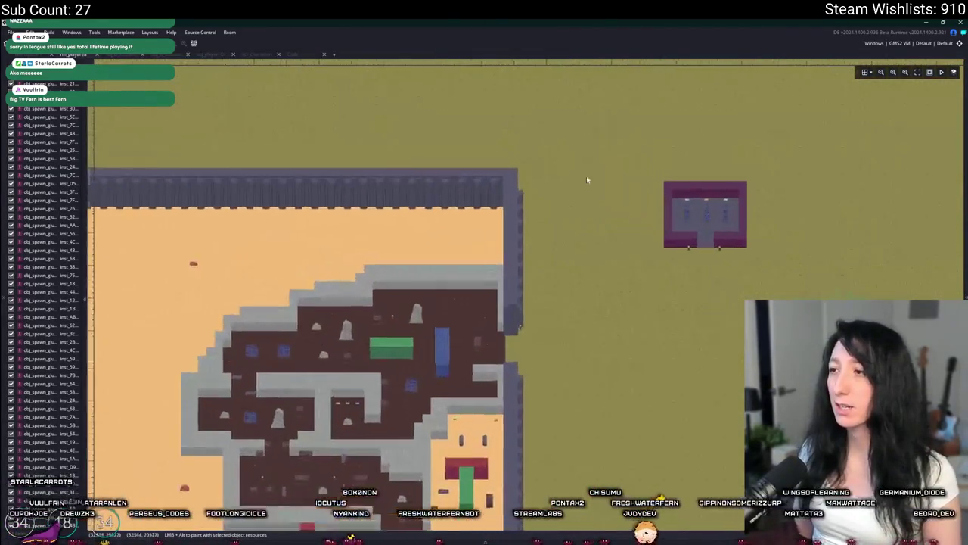
scroll(641, 243, "down", 2)
mouse_move(641, 250)
left_mouse_down()
mouse_move(586, 212)
mouse_move(609, 174)
mouse_move(665, 183)
left_mouse_up()
scroll(609, 173, "down", 2)
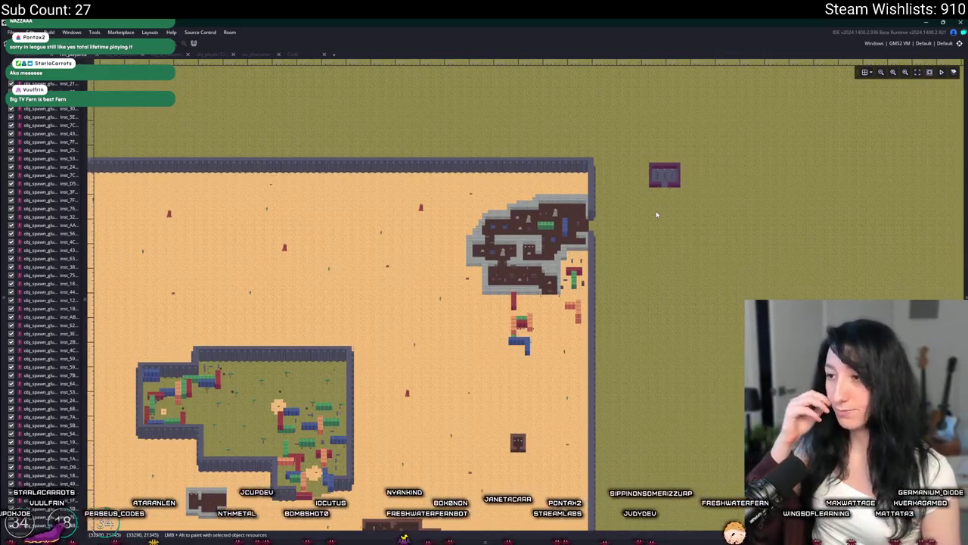
mouse_move(649, 194)
left_mouse_down()
mouse_move(711, 151)
mouse_move(721, 119)
mouse_move(781, 87)
left_mouse_up()
left_click_drag(640, 118, 684, 85)
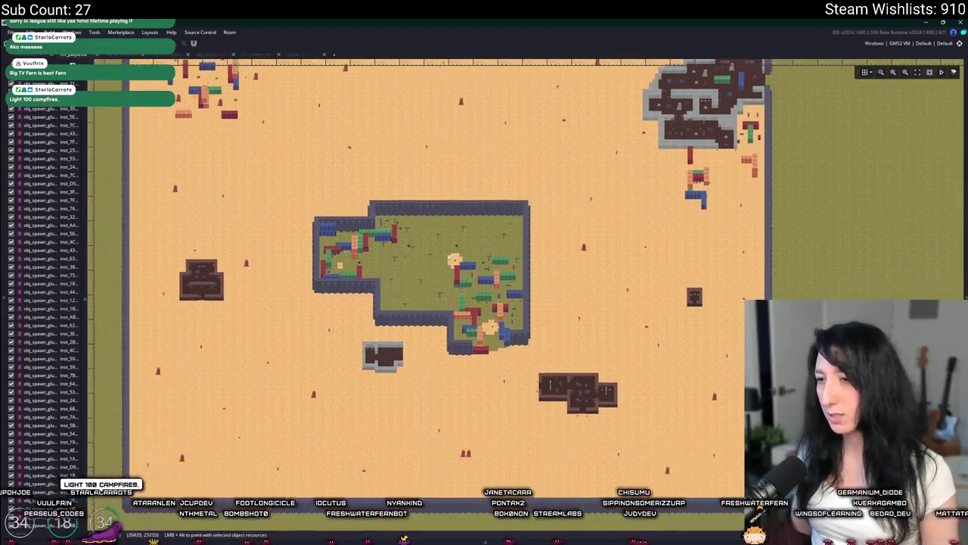
scroll(360, 271, "up", 3)
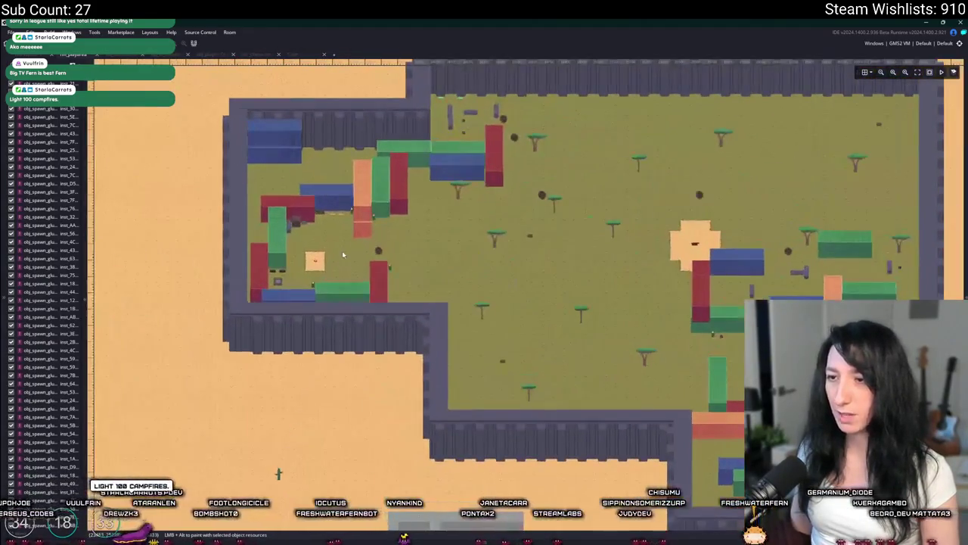
scroll(412, 251, "down", 3)
left_click_drag(601, 409, 525, 487)
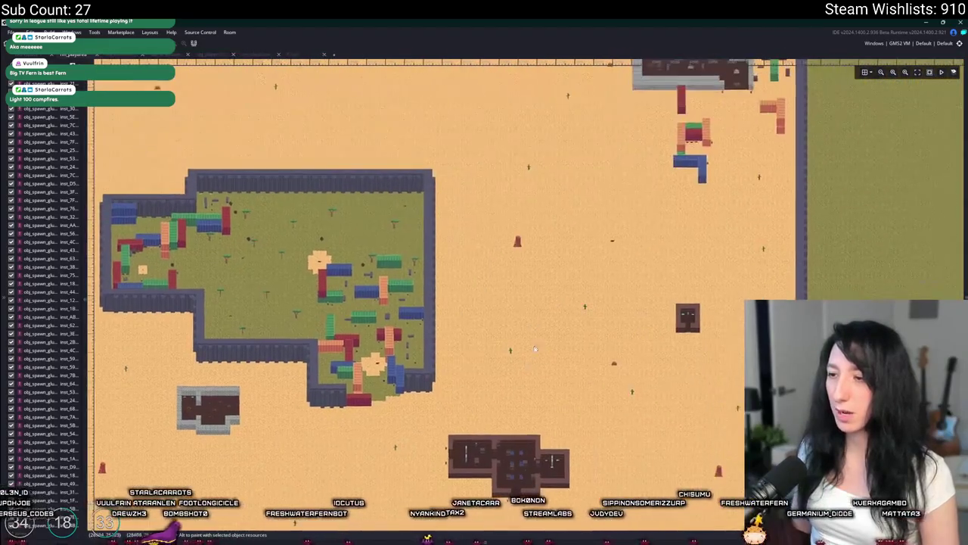
scroll(525, 488, "down", 2)
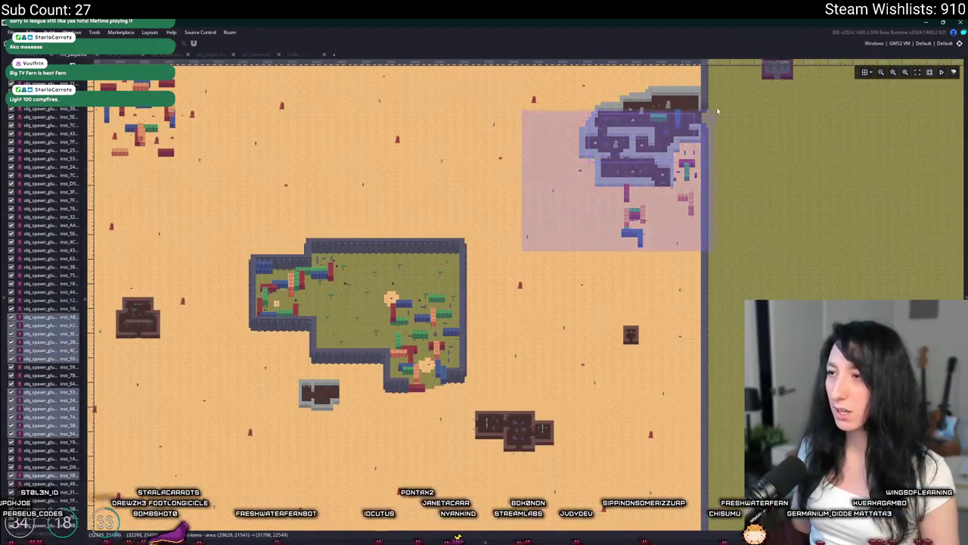
scroll(684, 232, "up", 3)
scroll(533, 259, "down", 4)
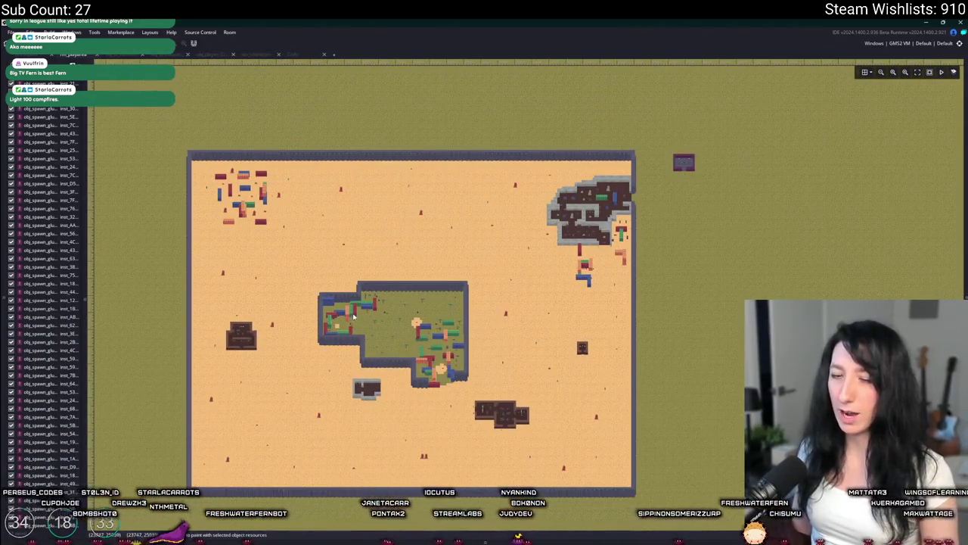
scroll(506, 342, "up", 3)
scroll(505, 297, "down", 2)
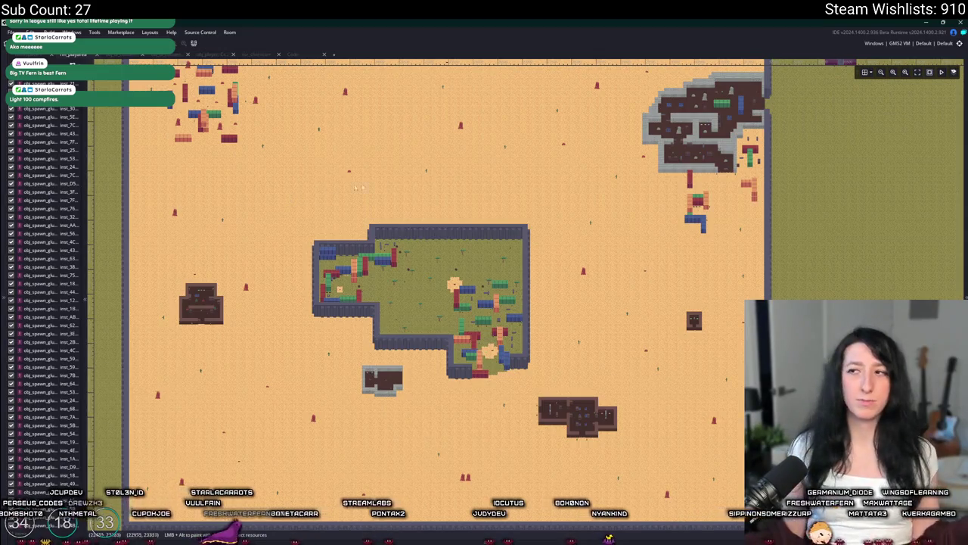
scroll(527, 227, "down", 8)
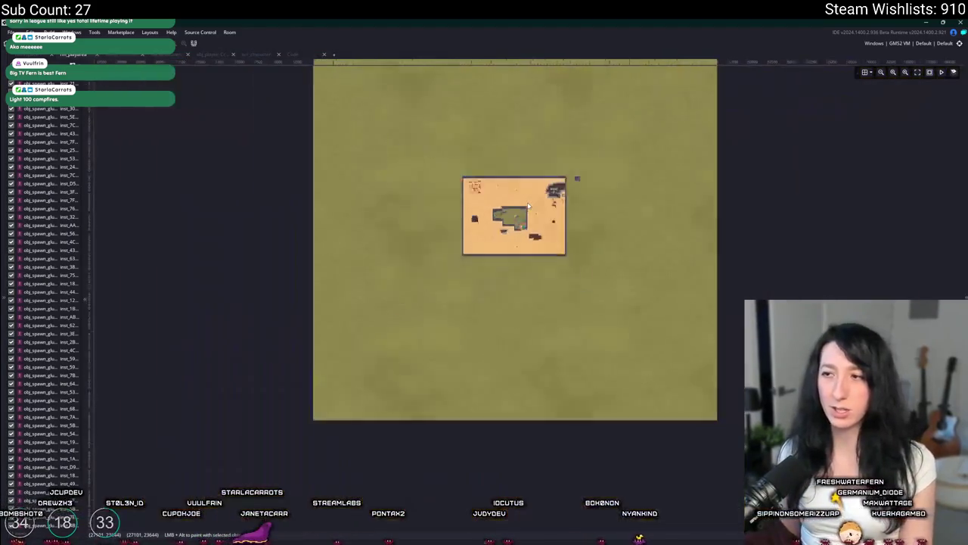
scroll(529, 205, "up", 8)
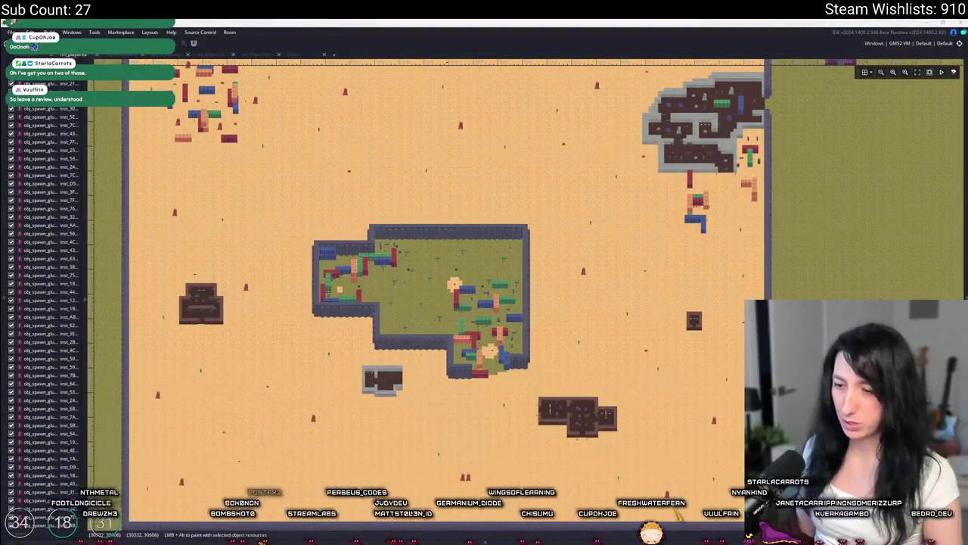
key("super")
type("steam")
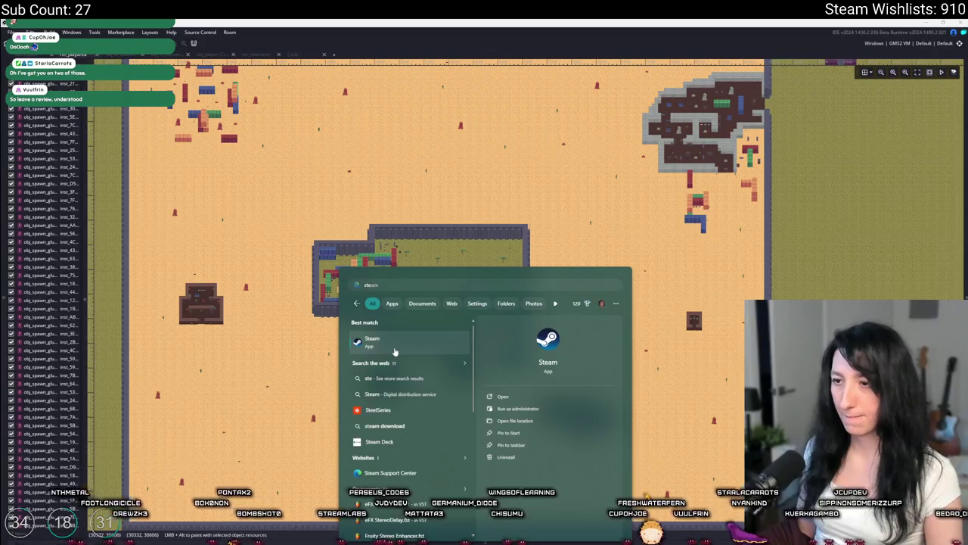
- Launch Steam and open Rock God Tycoon's store page from the library
key("Return")
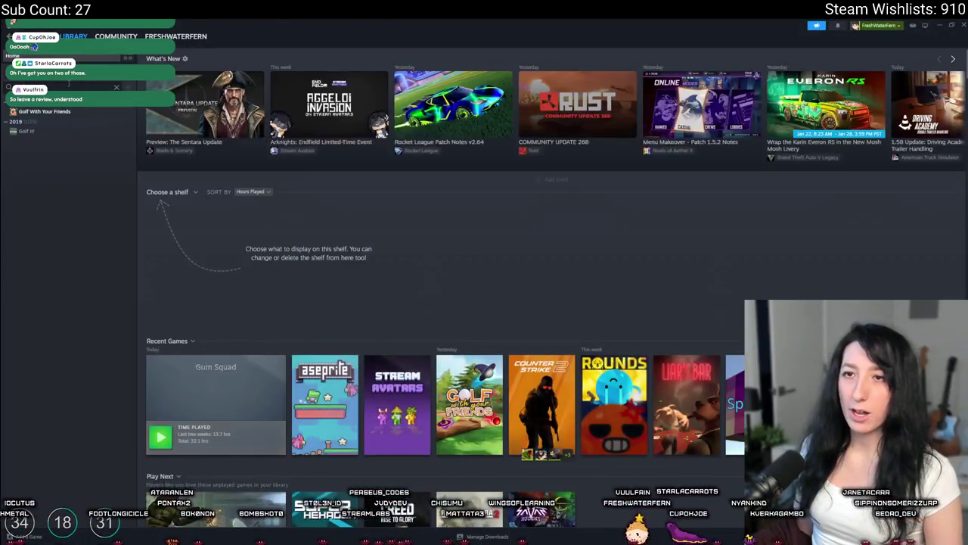
left_click(37, 131)
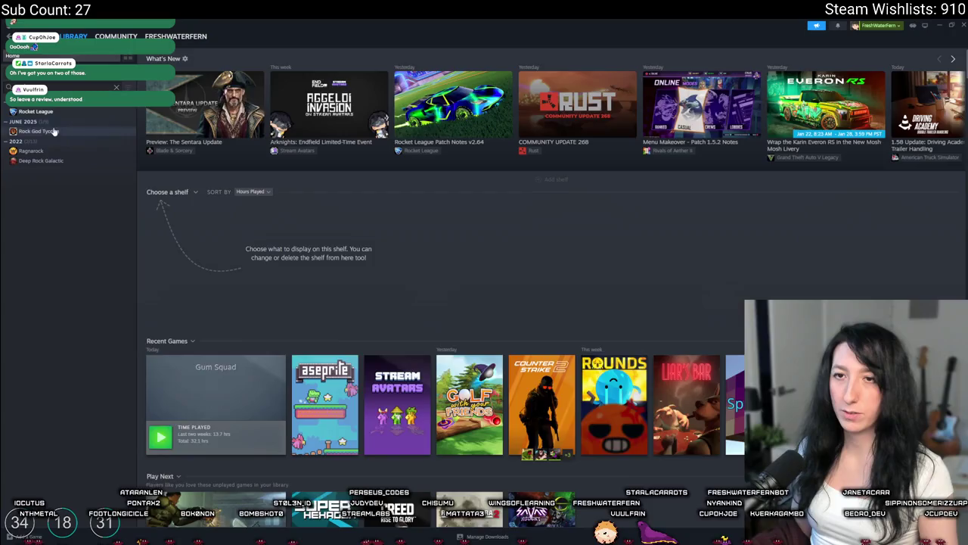
left_click(154, 204)
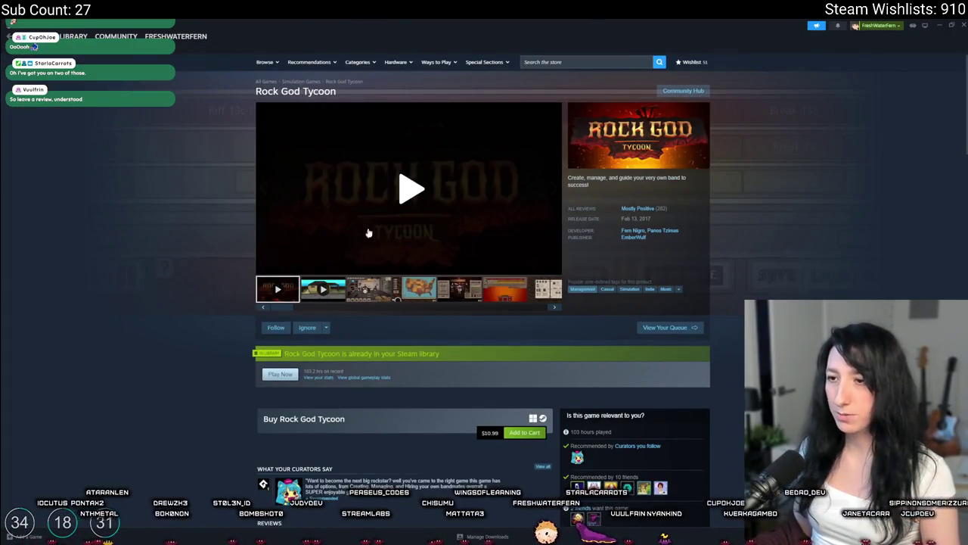
- Jump to Rock God Tycoon's customer reviews and remove the Your Languages filter to see all 312
mouse_move(656, 212)
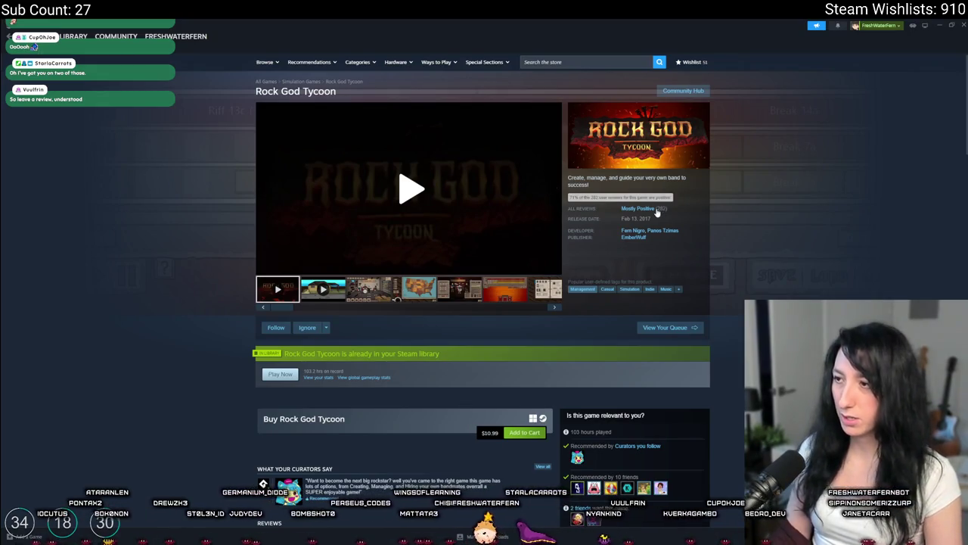
left_click(656, 212)
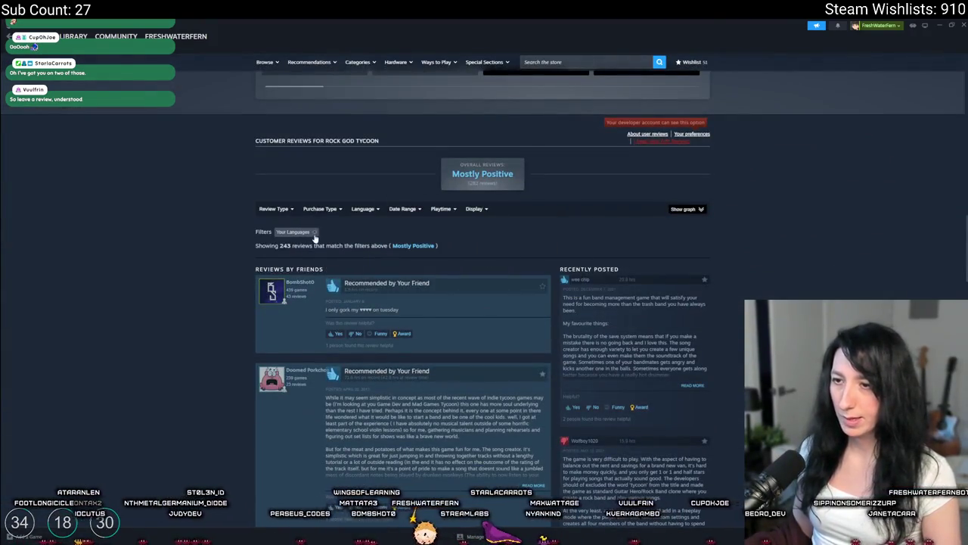
left_click(315, 234)
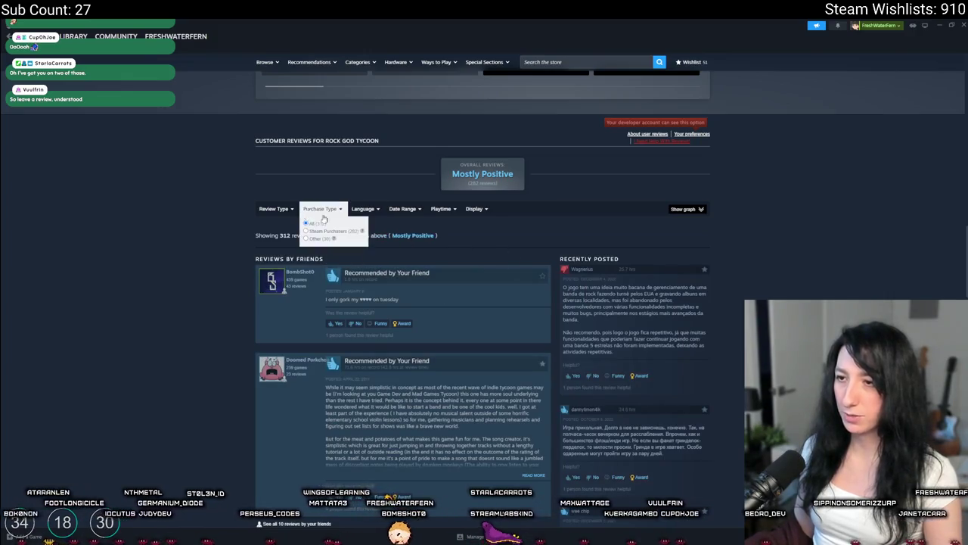
scroll(636, 217, "up", 15)
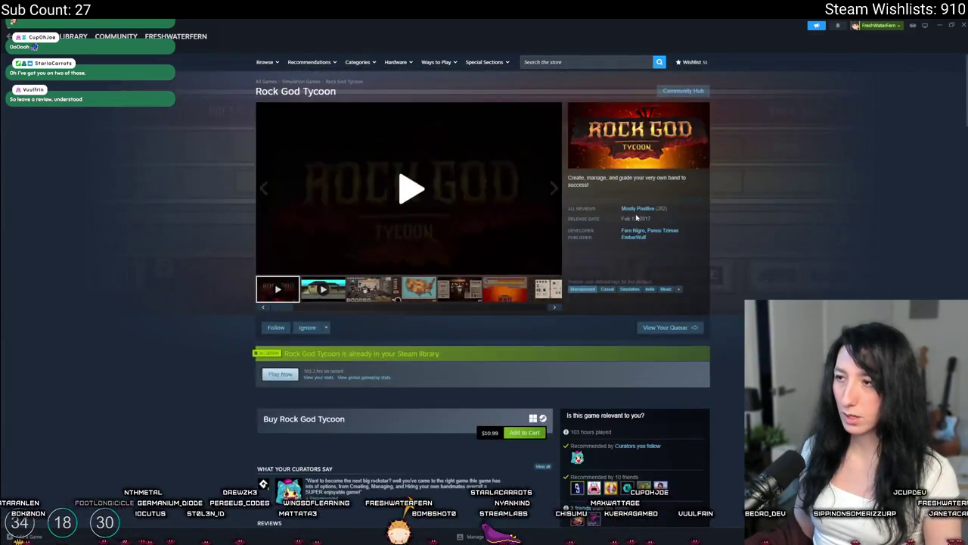
scroll(636, 217, "down", 15)
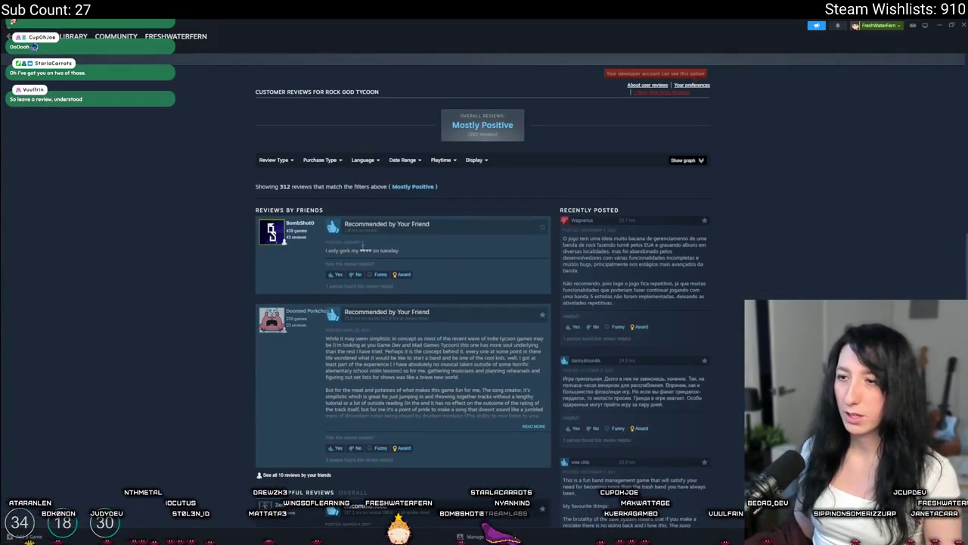
double_click(285, 186)
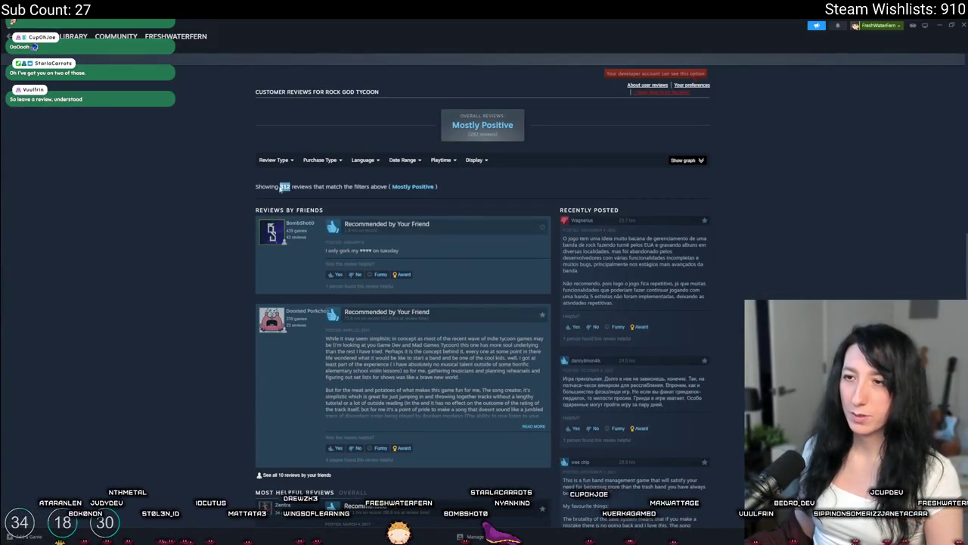
left_click(357, 184)
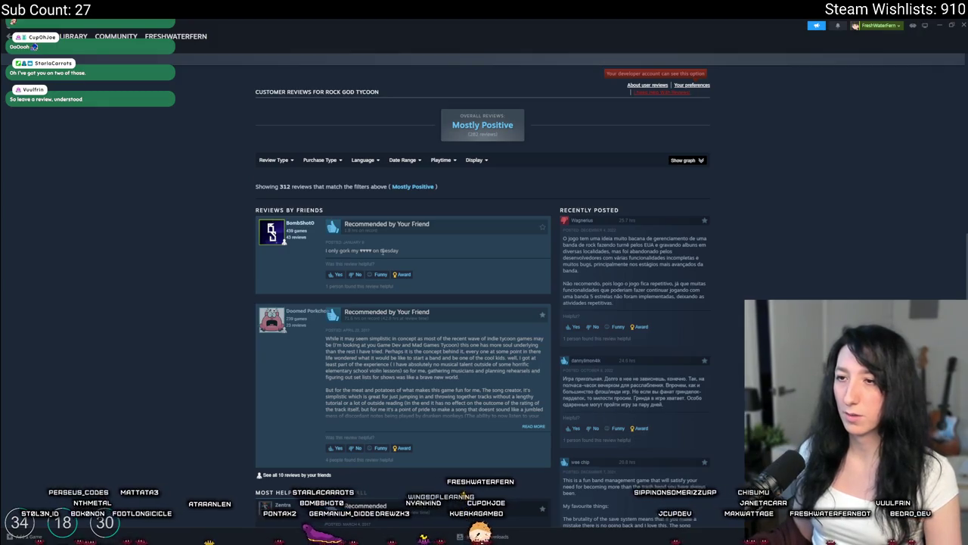
- Mark a friend's review helpful, restore the Your Languages filter, and return to GameMaker
left_click(336, 274)
scroll(478, 283, "down", 1)
scroll(478, 283, "down", 5)
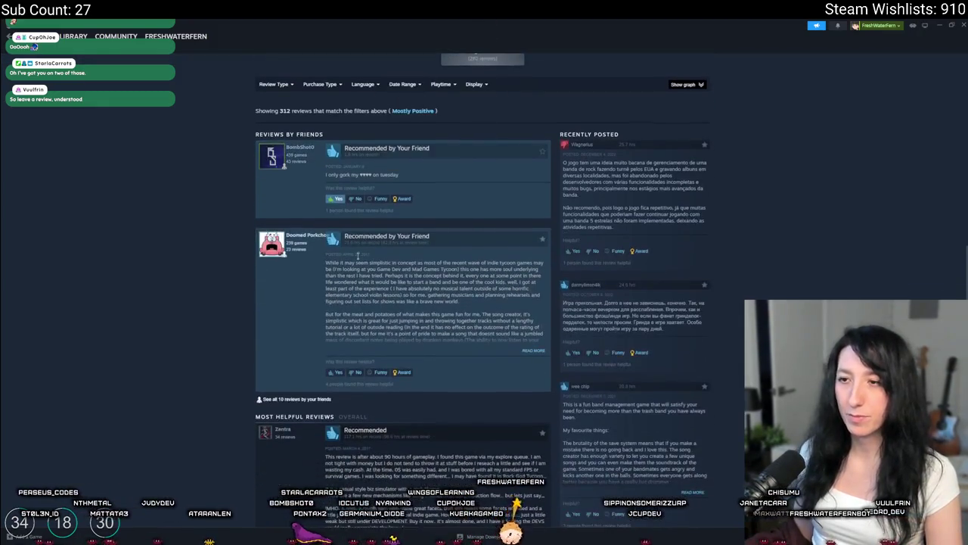
scroll(492, 369, "up", 10)
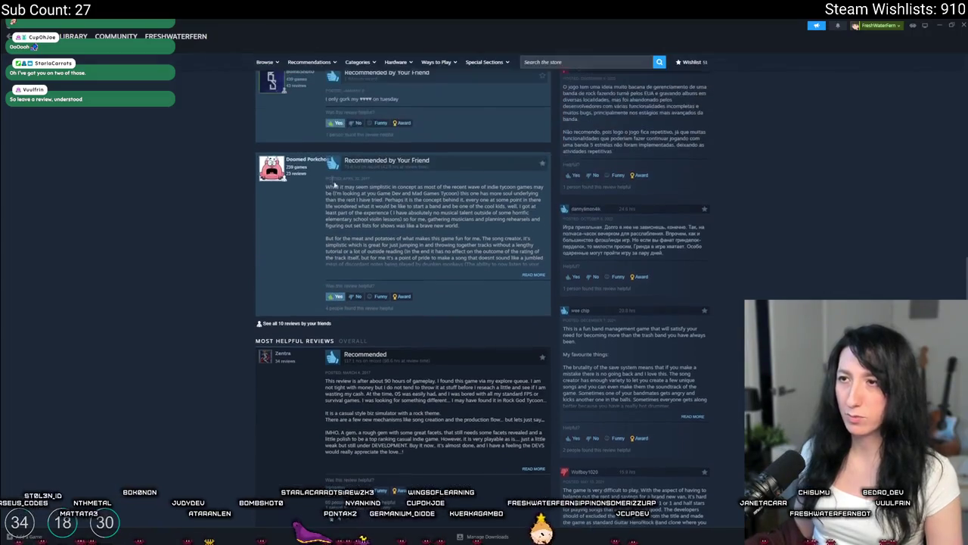
scroll(492, 369, "down", 4)
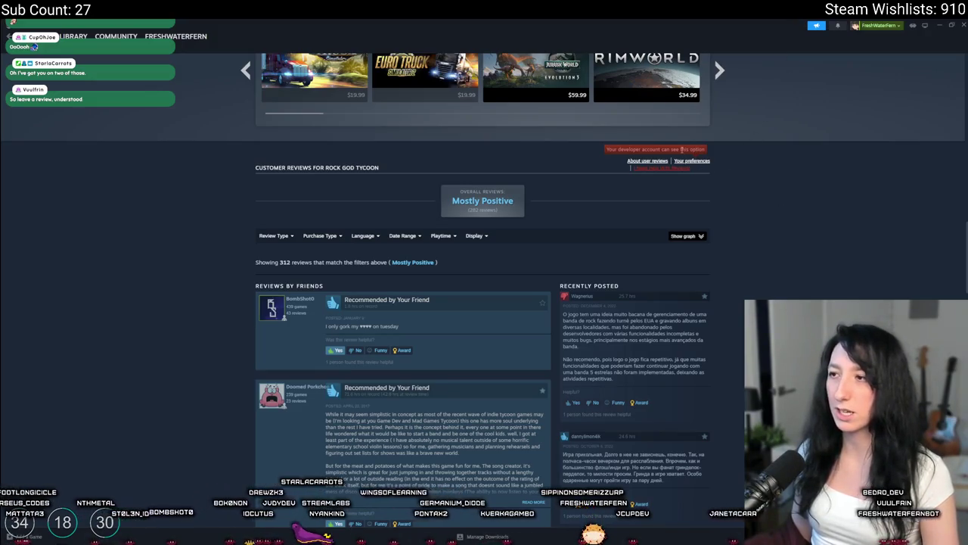
mouse_move(365, 237)
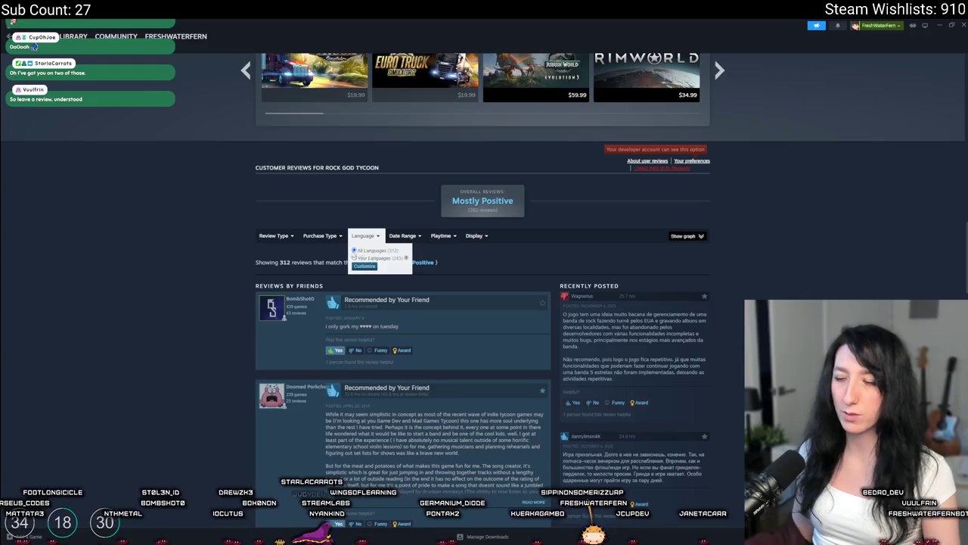
left_click(357, 258)
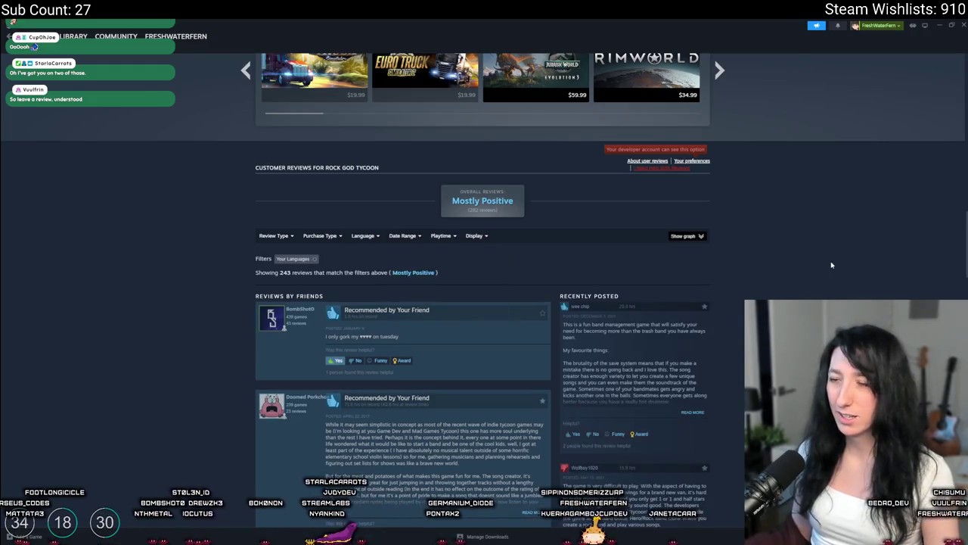
scroll(831, 264, "up", 20)
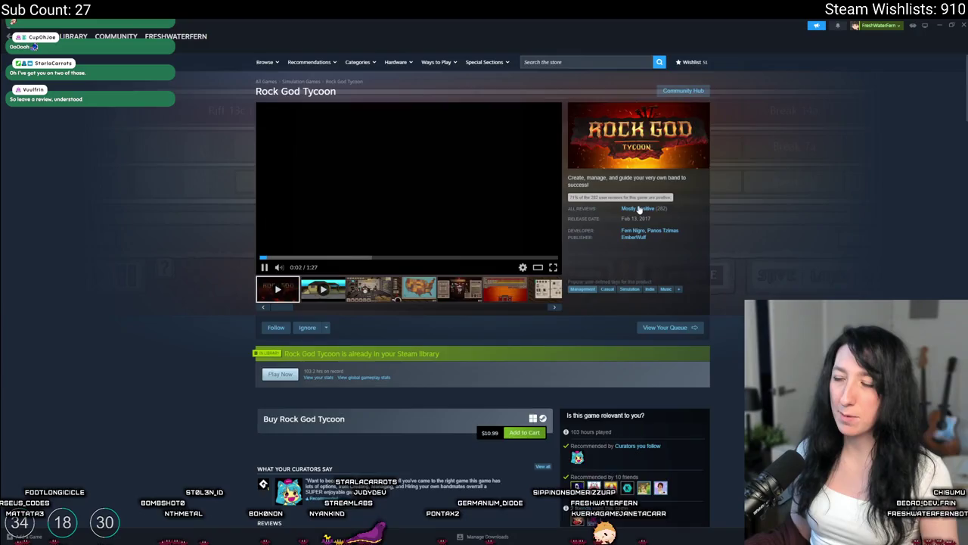
left_click(639, 209)
scroll(643, 211, "up", 10)
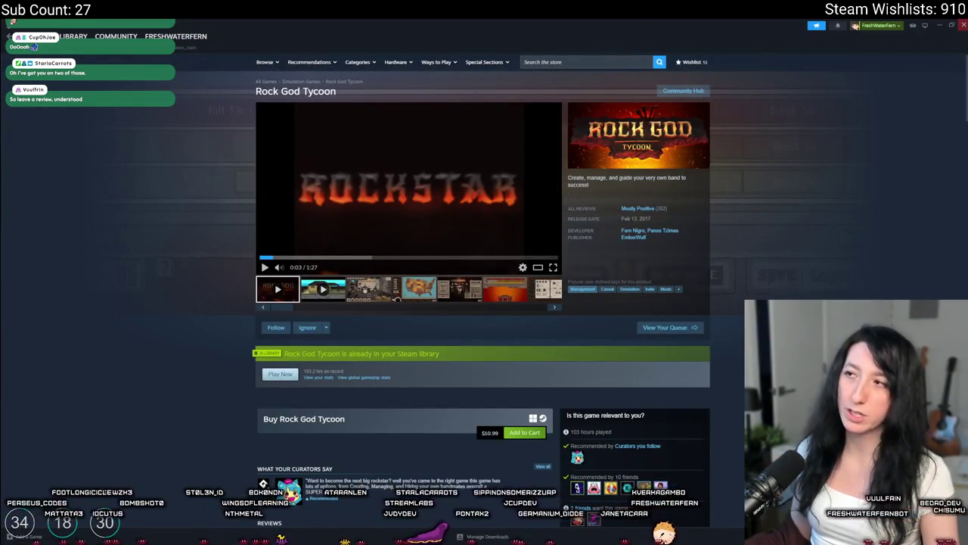
left_click(963, 24)
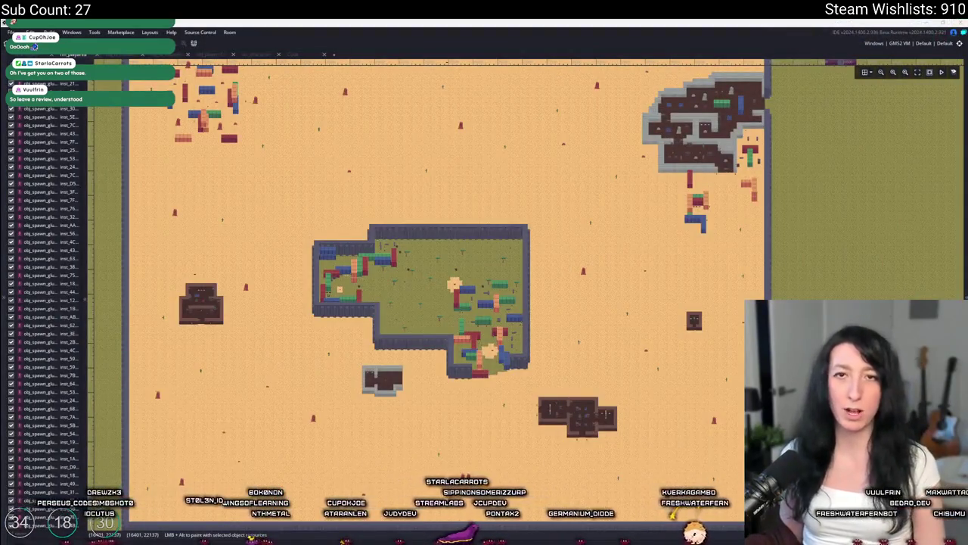
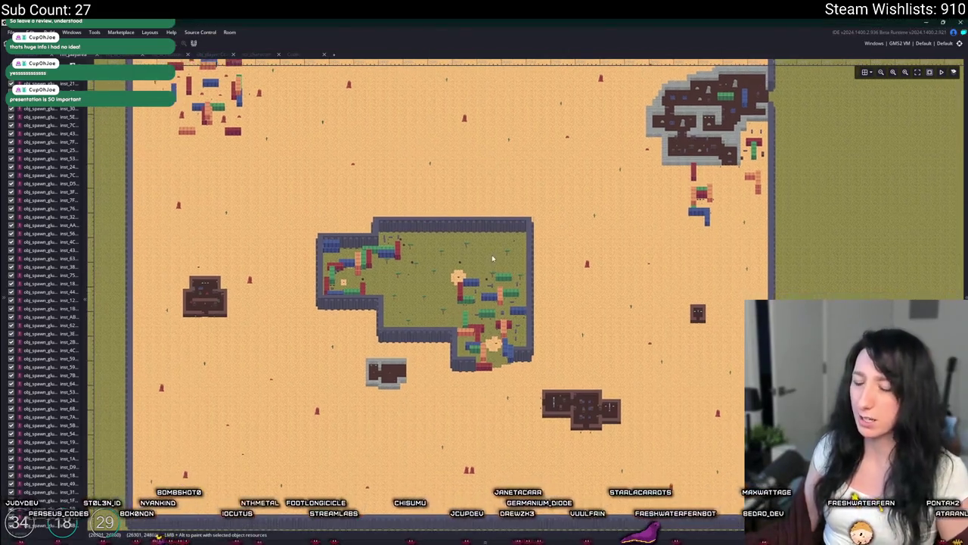
- Zoom and pan the GameMaker room view to frame the walled arena
scroll(470, 226, "up", 5)
scroll(469, 226, "up", 3)
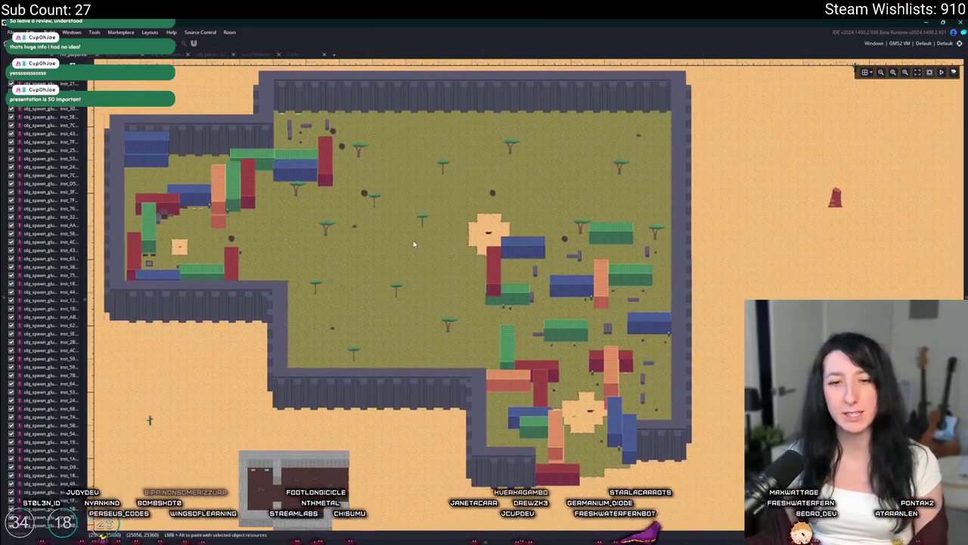
left_click_drag(413, 238, 426, 255)
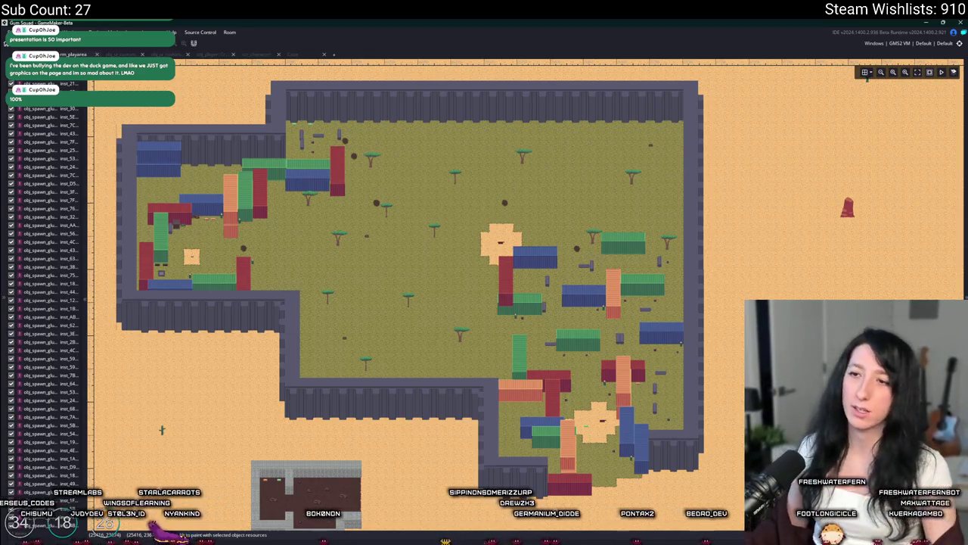
- Launch Steam from the Windows search
key("super")
type("steam")
key("Return")
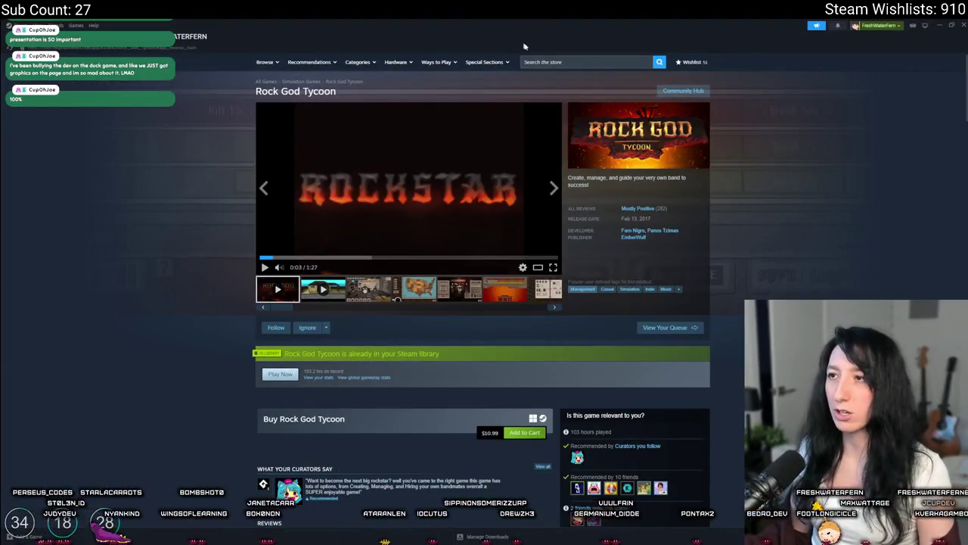
- Search the store for ELDEN RING and open its page past the age check
left_click(546, 62)
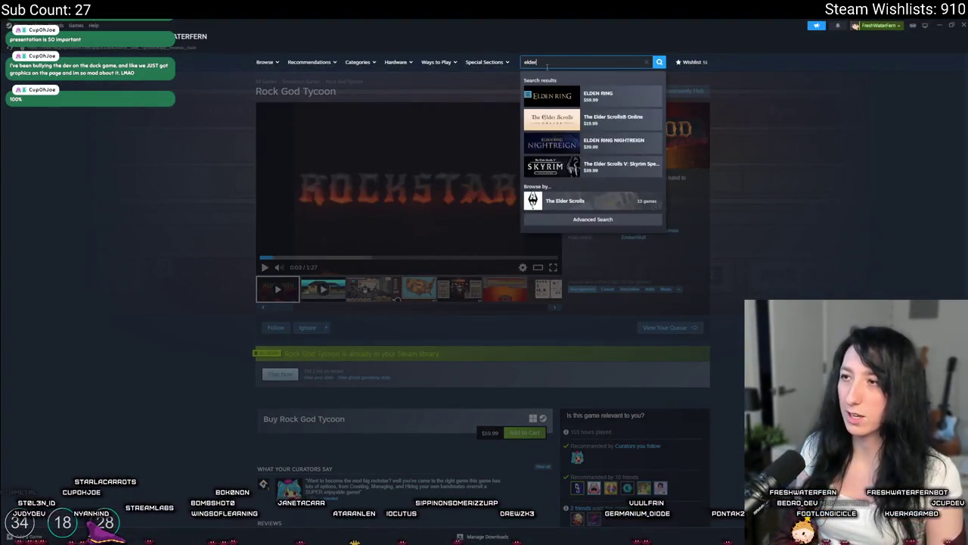
type("elden")
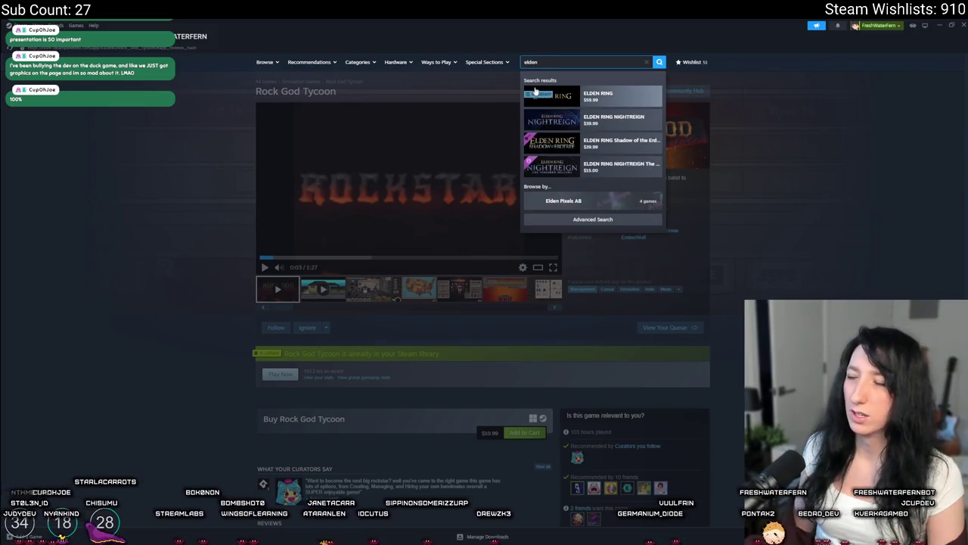
left_click(543, 95)
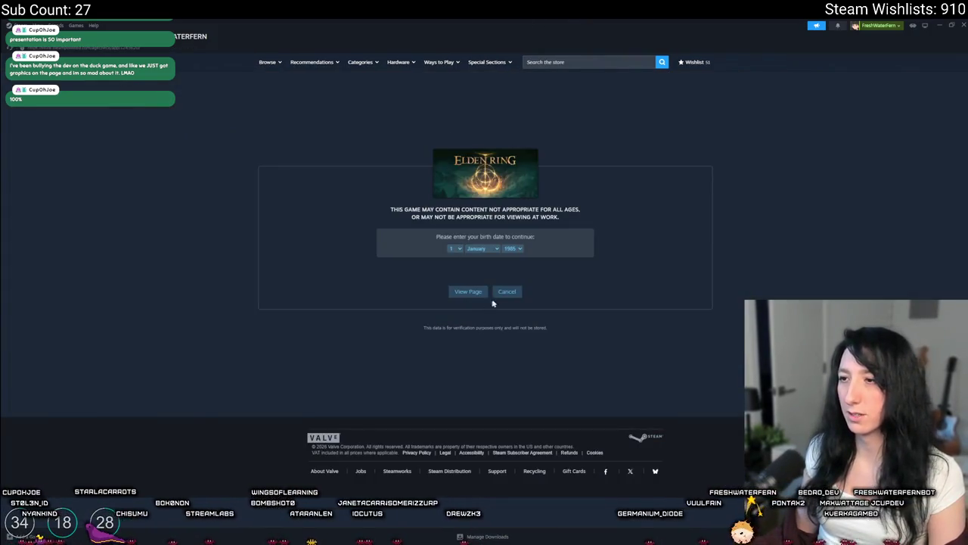
left_click(467, 292)
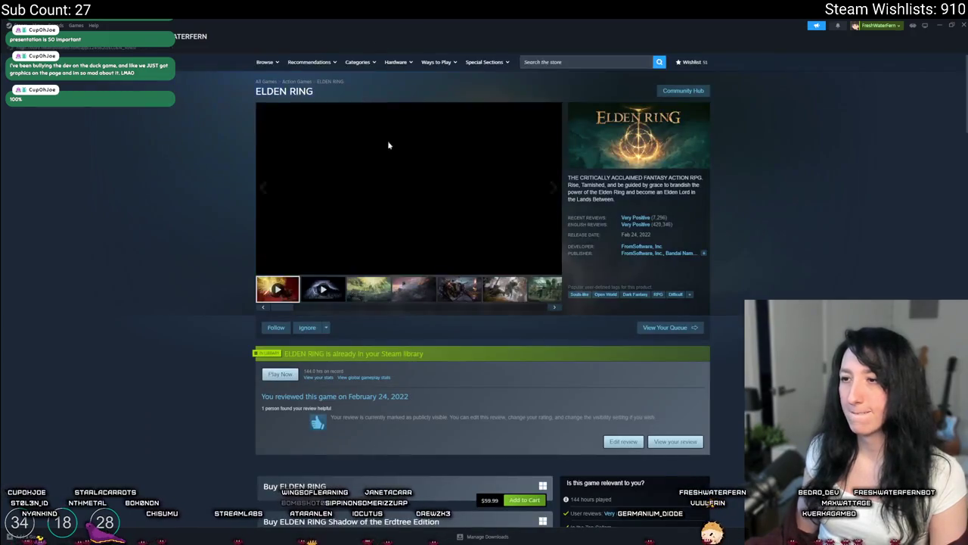
- Pause and resume the ELDEN RING trailer, watch it fullscreen, then return to the page
scroll(369, 294, "down", 15)
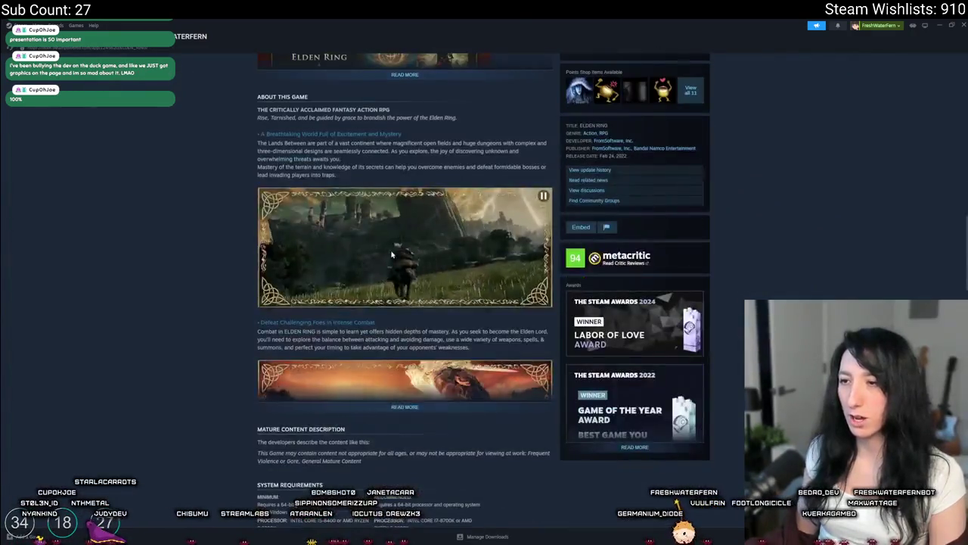
scroll(408, 280, "up", 5)
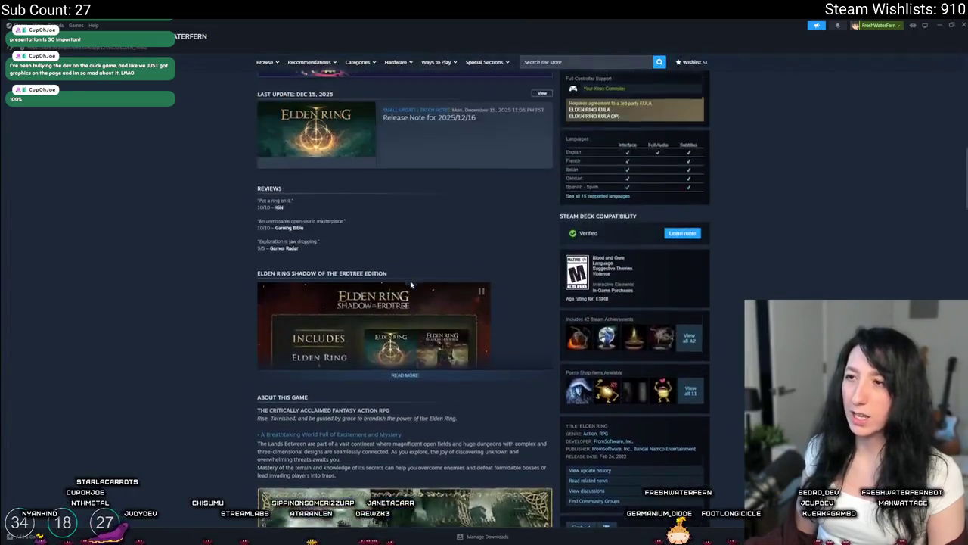
scroll(412, 285, "up", 10)
left_click(371, 232)
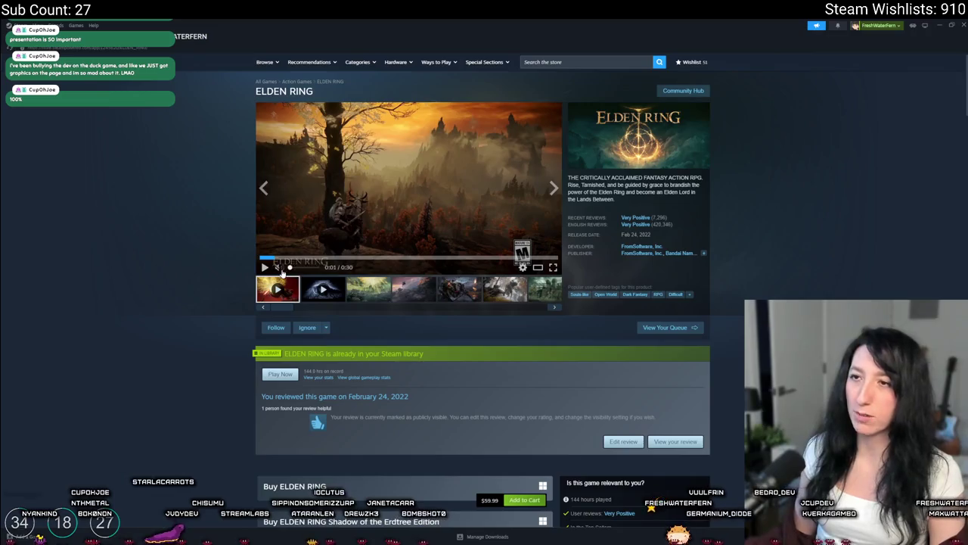
left_click(409, 190)
left_click(553, 267)
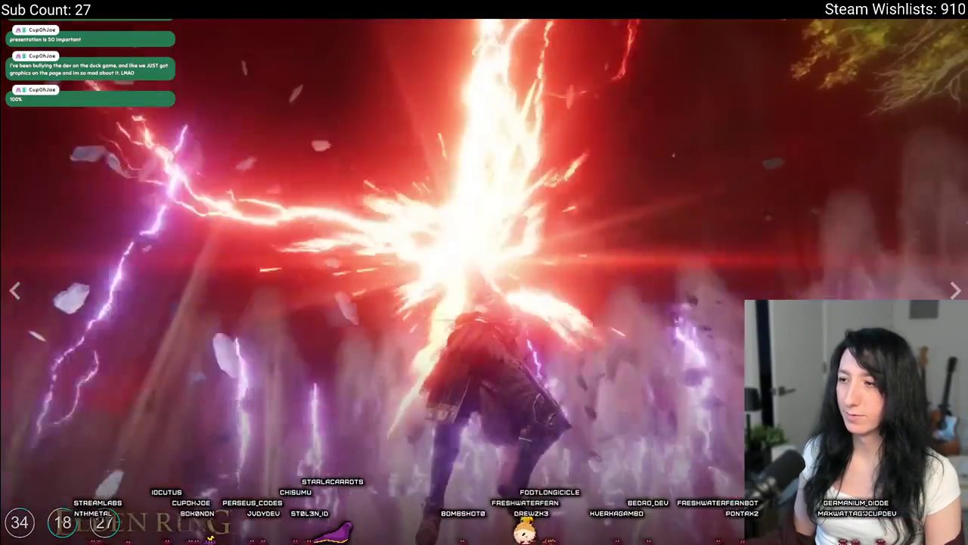
key("Escape")
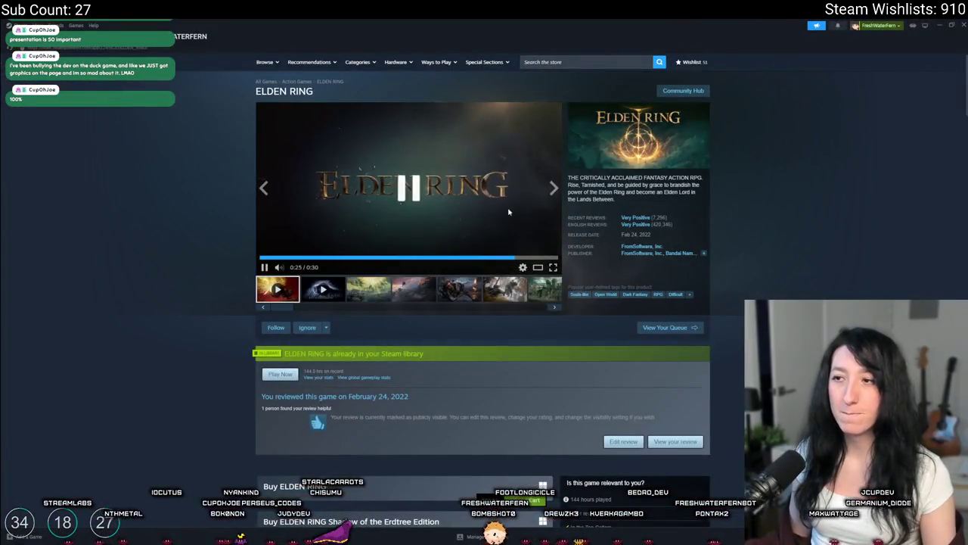
scroll(401, 243, "down", 3)
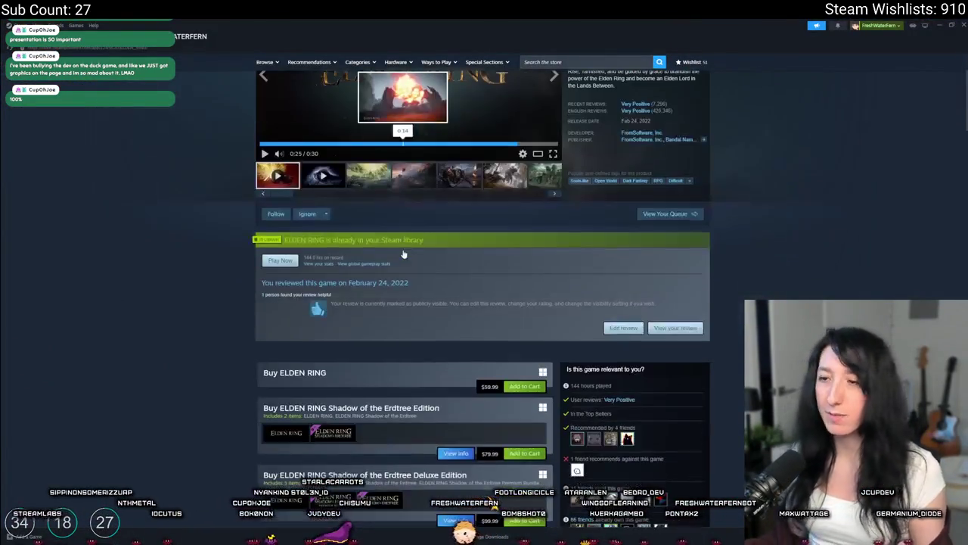
scroll(411, 175, "down", 15)
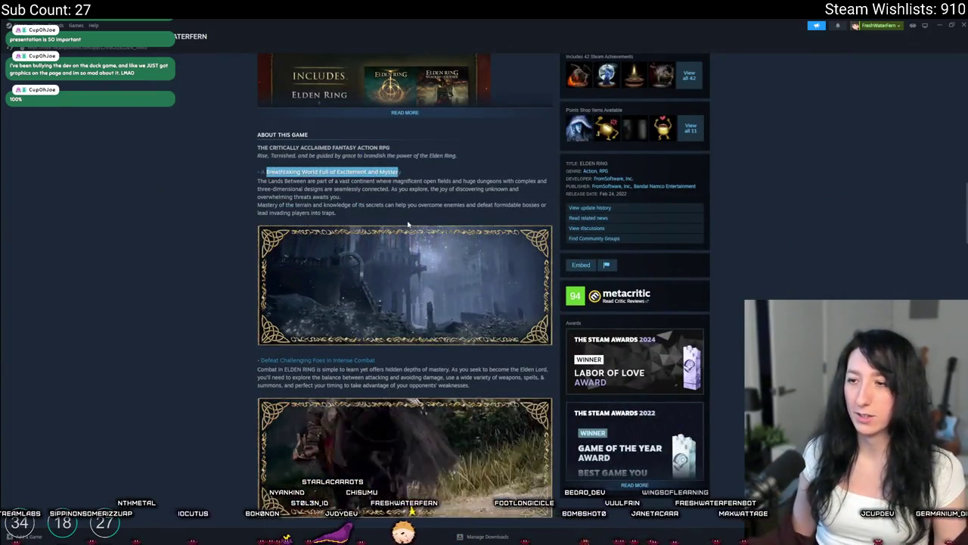
scroll(399, 282, "down", 5)
scroll(399, 282, "up", 5)
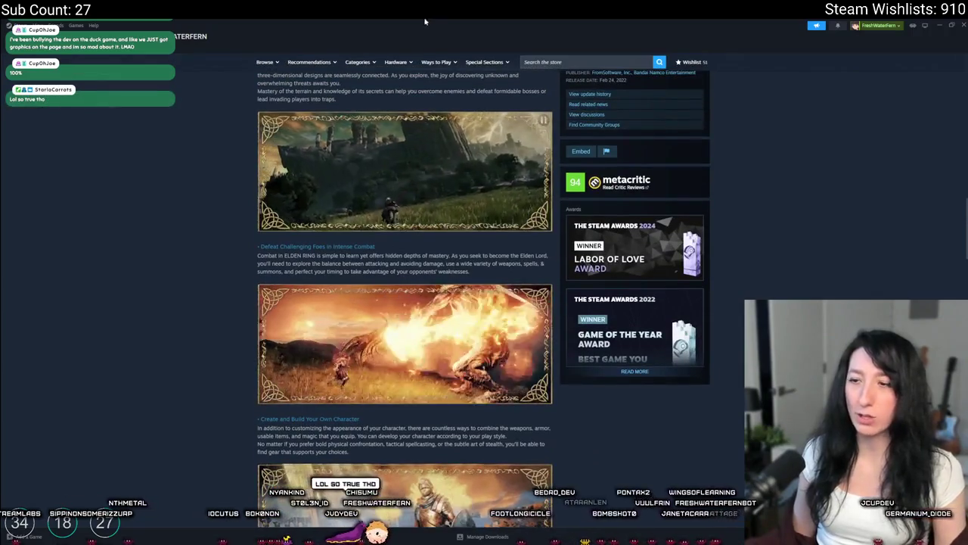
scroll(399, 281, "down", 5)
scroll(399, 302, "down", 15)
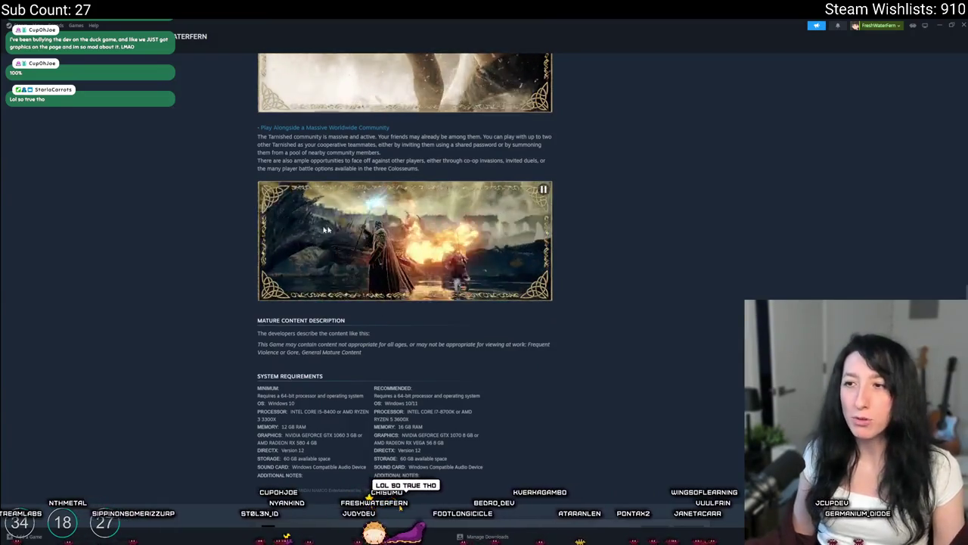
scroll(144, 205, "up", 3)
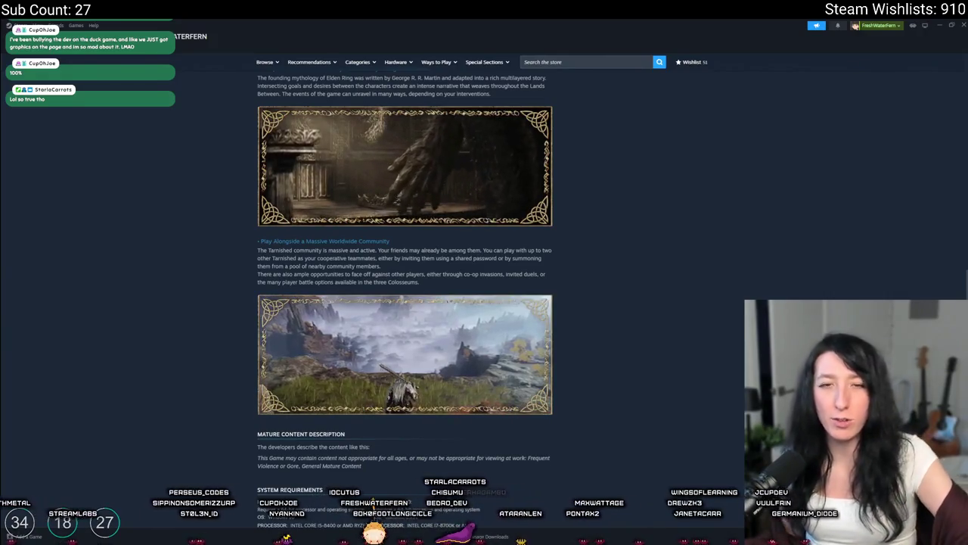
scroll(422, 303, "up", 5)
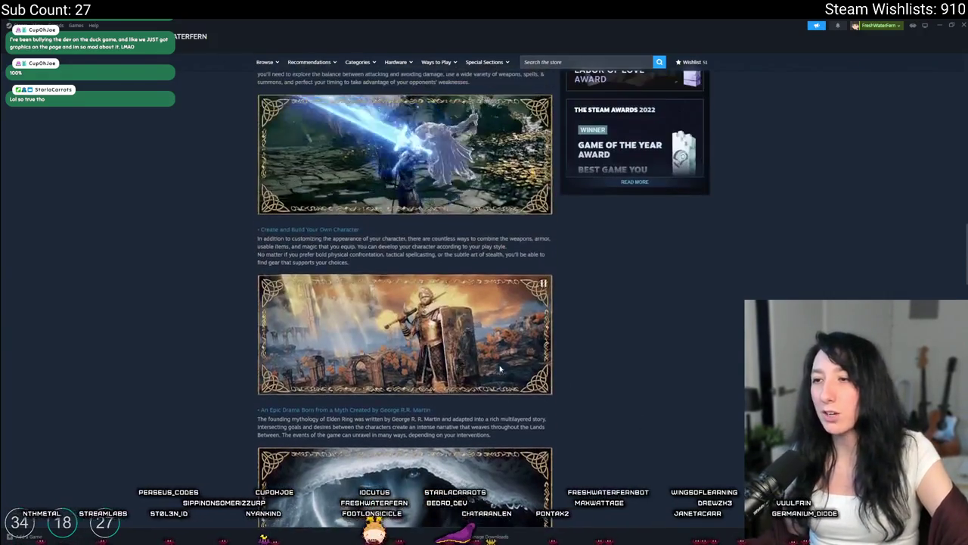
scroll(422, 302, "down", 2)
scroll(447, 182, "up", 2)
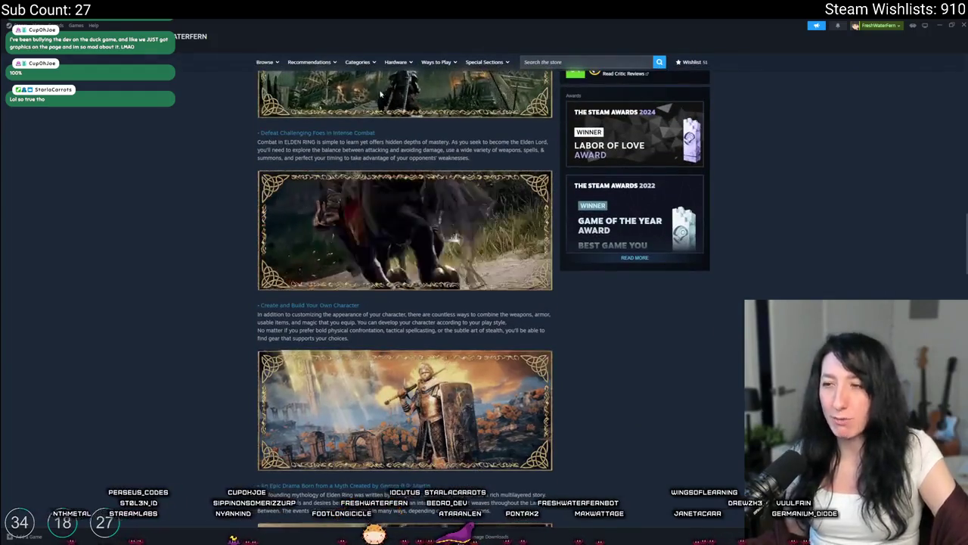
scroll(360, 215, "up", 1)
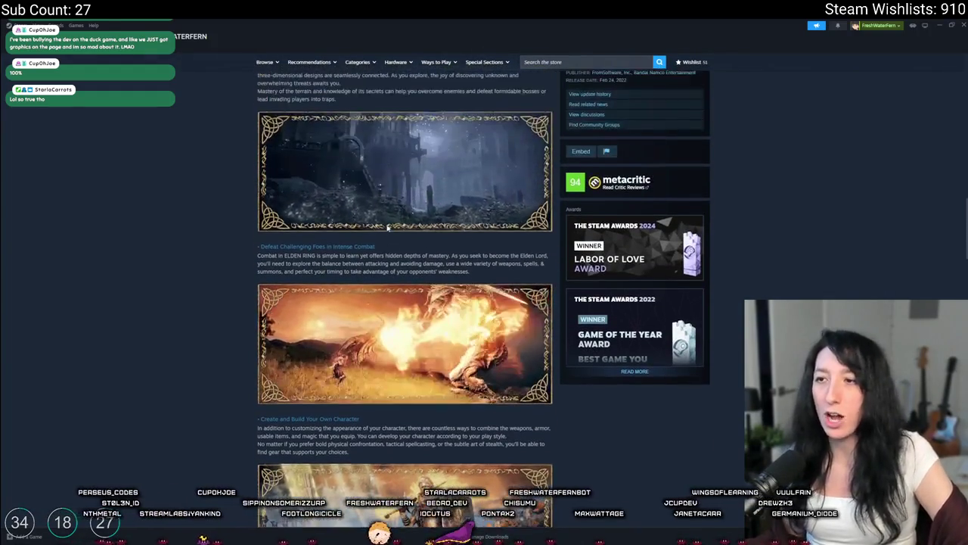
scroll(360, 214, "up", 1)
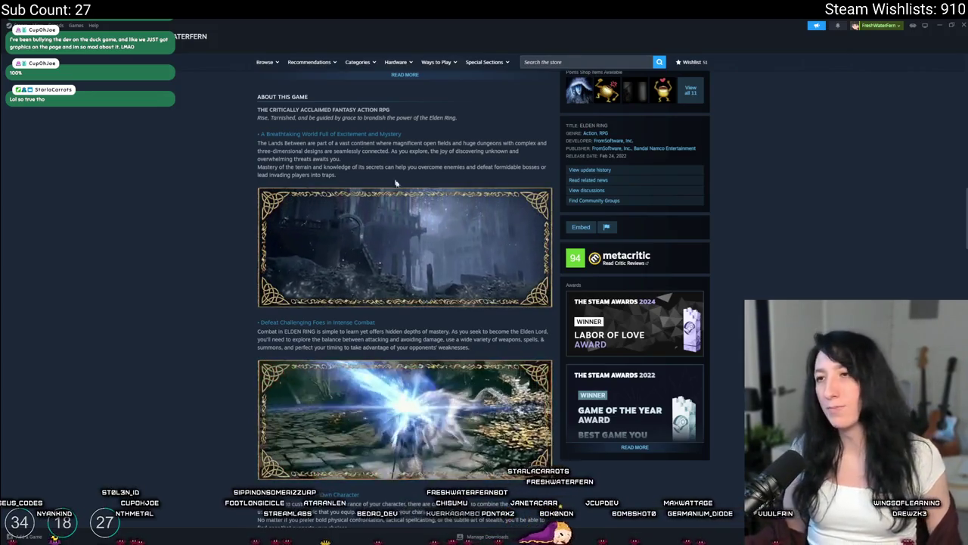
scroll(385, 168, "up", 2)
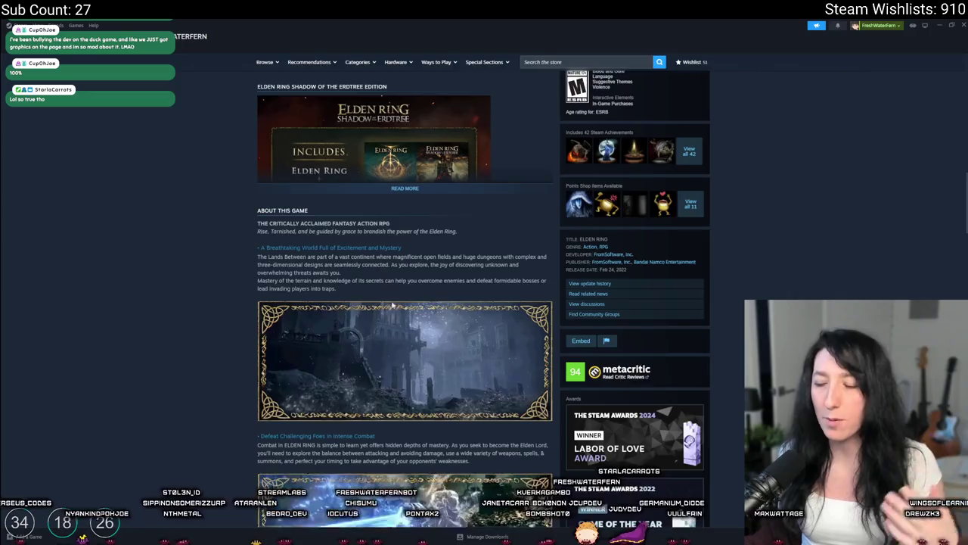
scroll(395, 301, "down", 3)
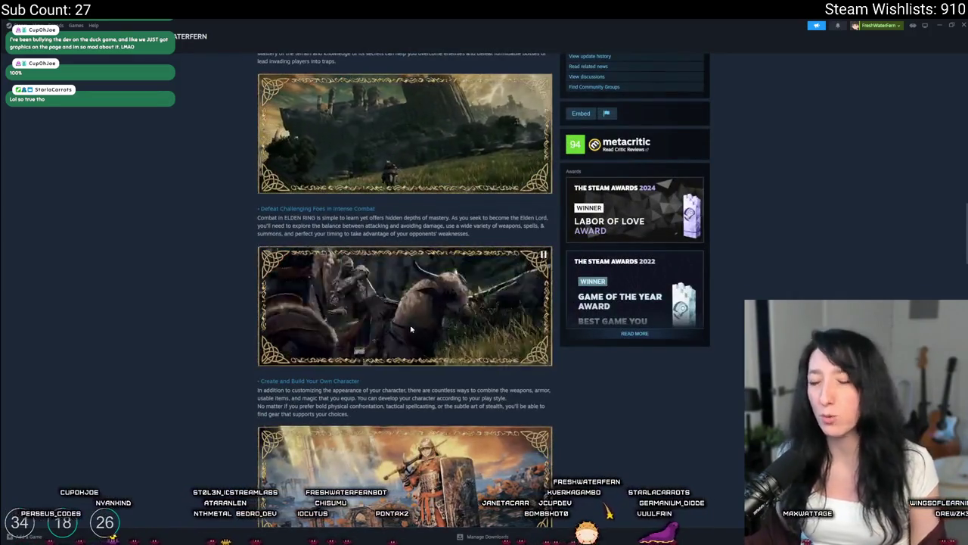
scroll(408, 333, "down", 2)
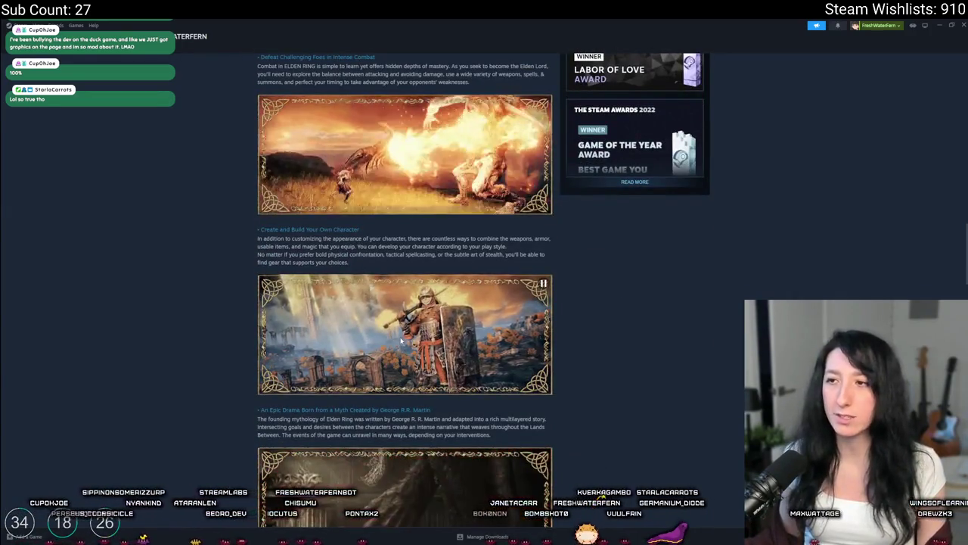
scroll(400, 342, "down", 5)
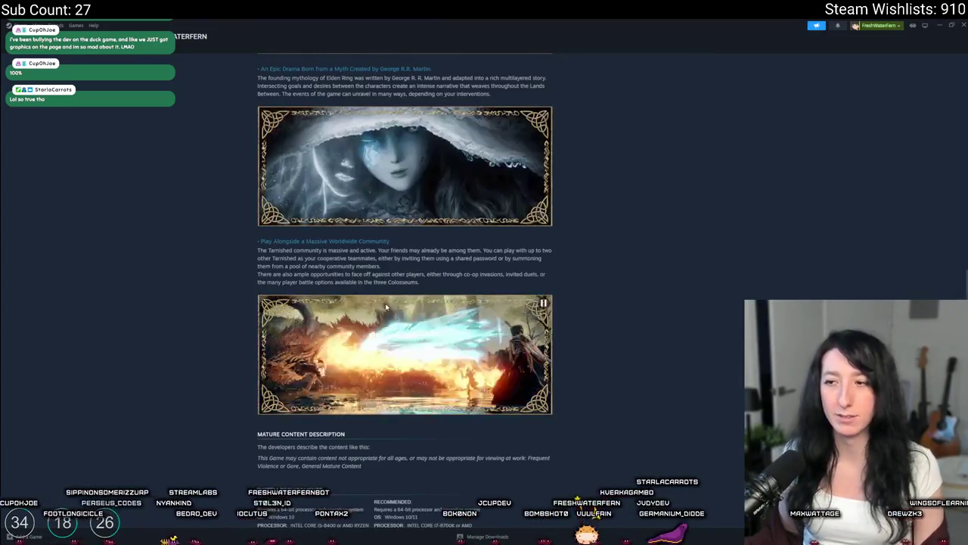
scroll(386, 306, "up", 3)
left_click_drag(428, 257, 388, 258)
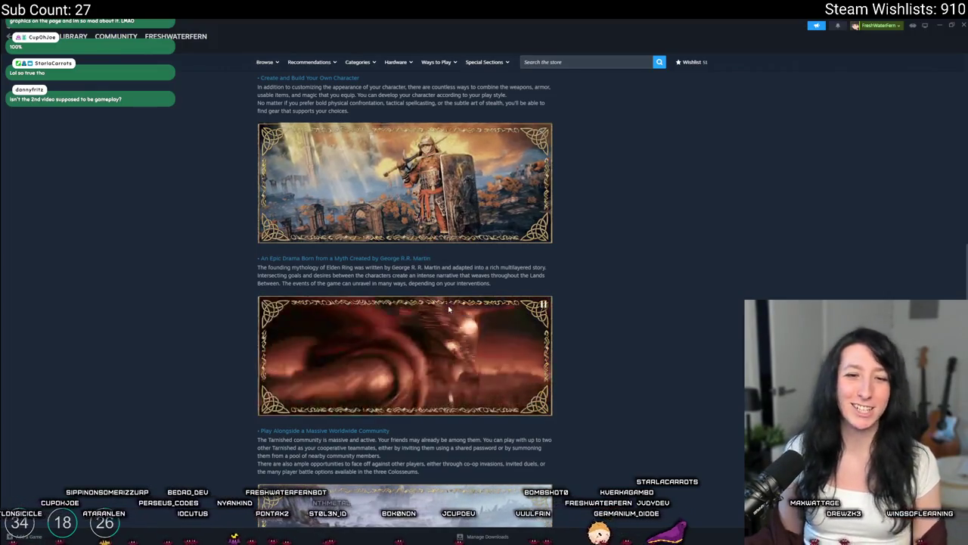
scroll(442, 258, "up", 20)
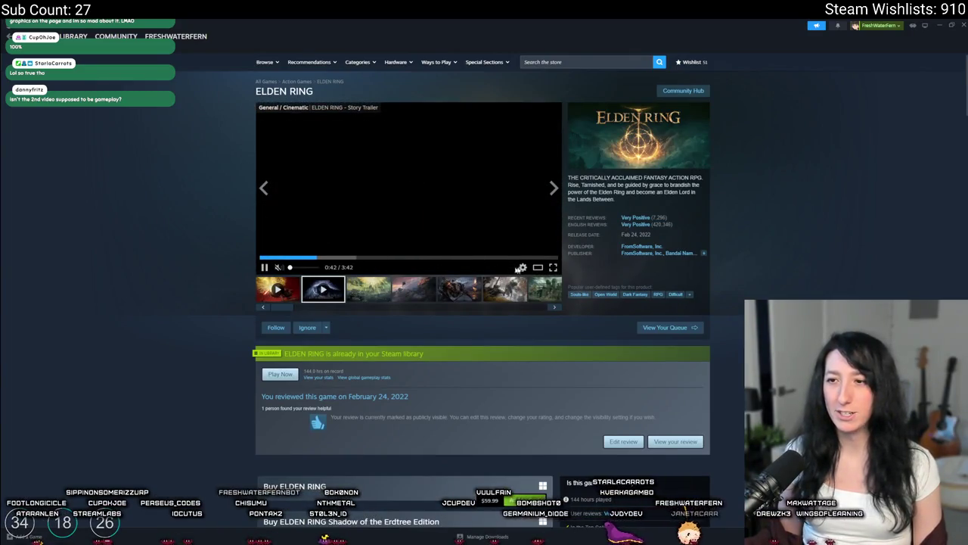
- Watch the ELDEN RING trailer fullscreen, skipping ahead to about 1:26 and 1:58
scroll(499, 270, "down", 1)
left_click(553, 232)
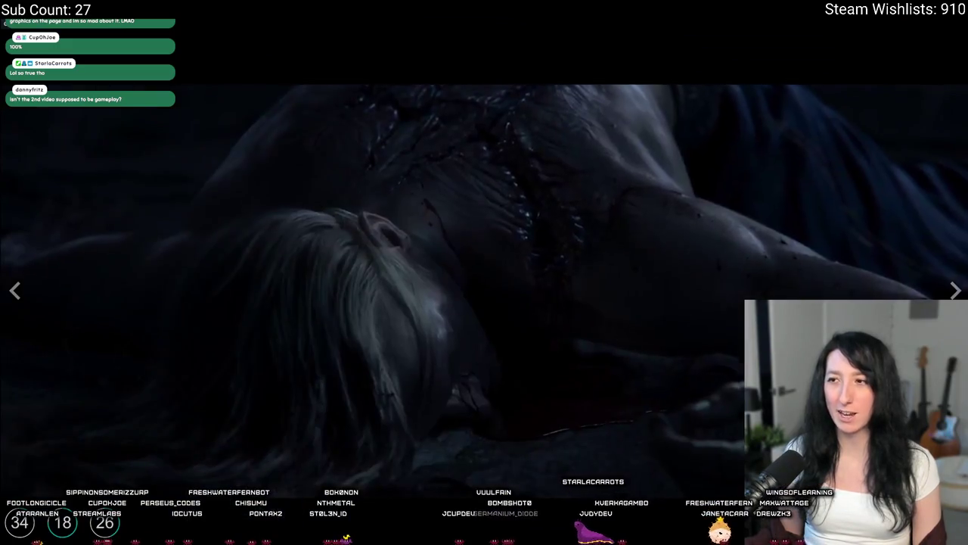
left_click(378, 539)
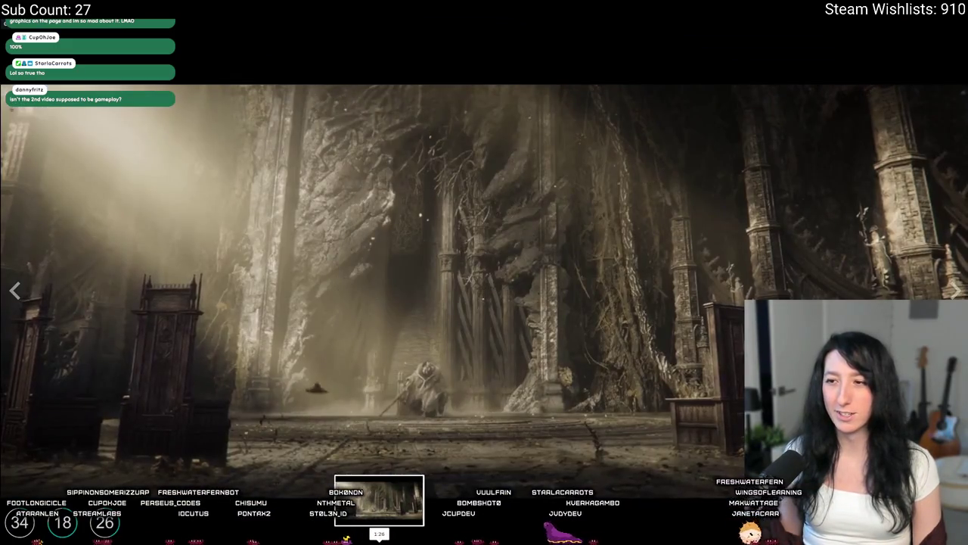
left_click(500, 538)
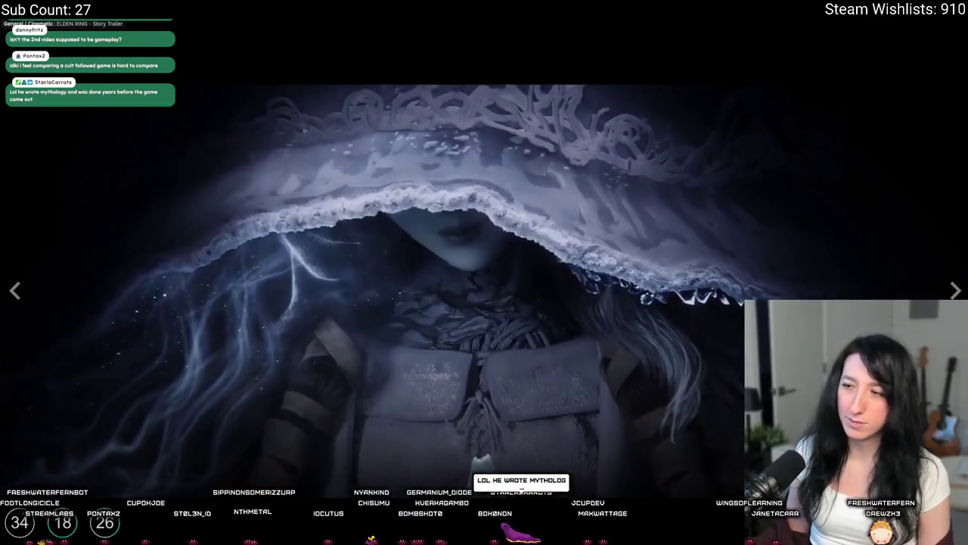
key("Escape")
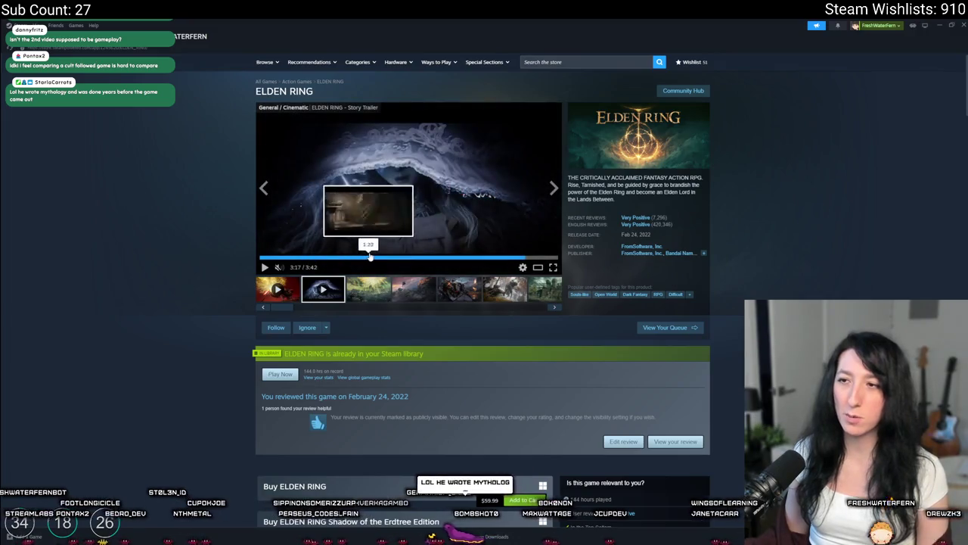
double_click(396, 213)
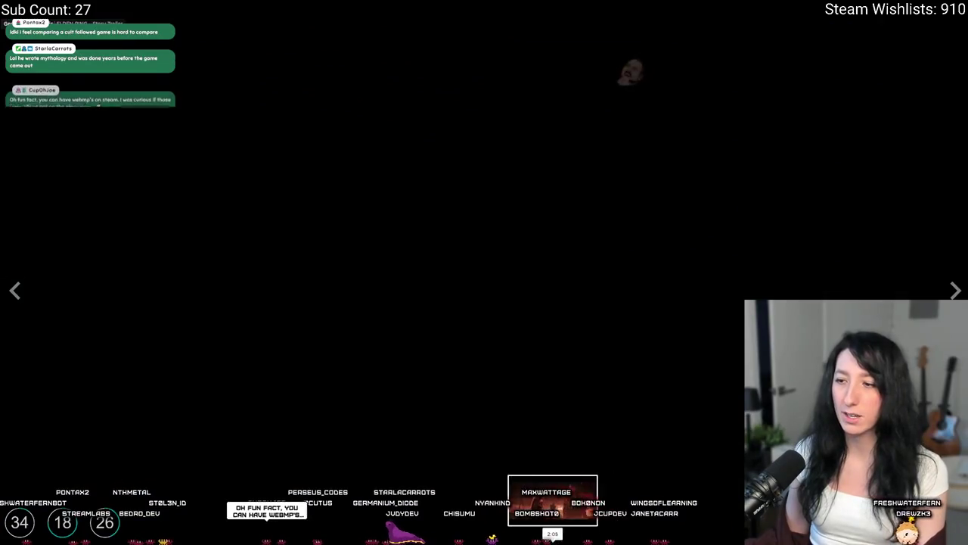
key("Escape")
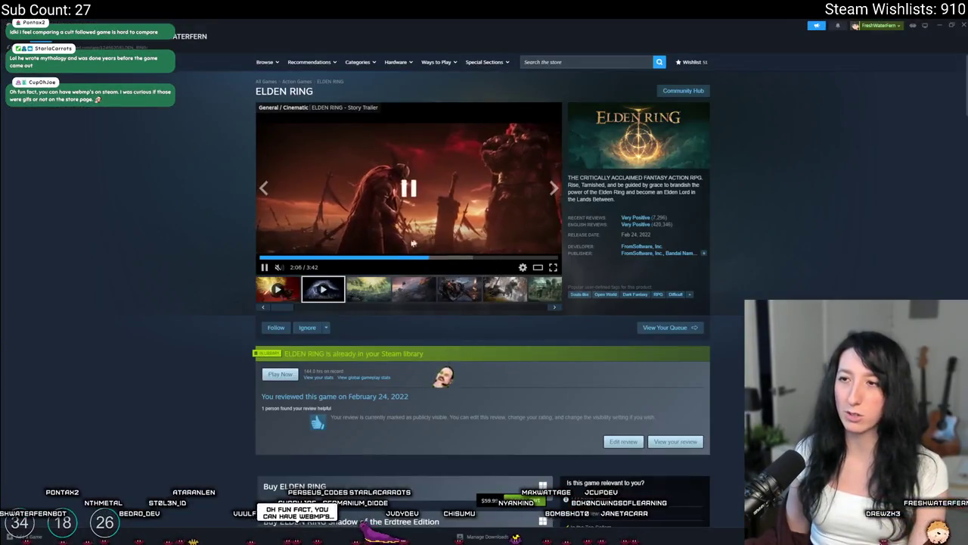
- Play the first media-strip video fullscreen, then pause it at 0:13
left_click(282, 293)
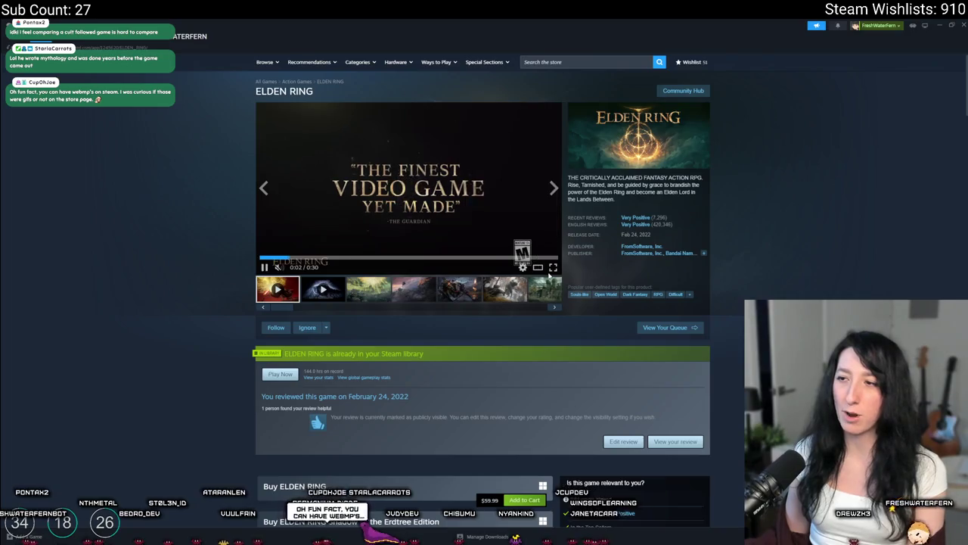
left_click(553, 267)
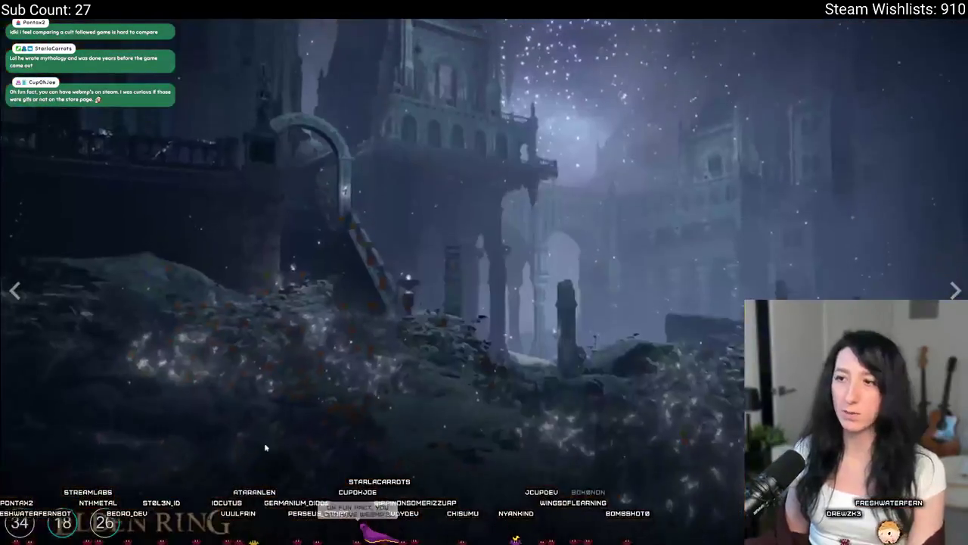
key("Escape")
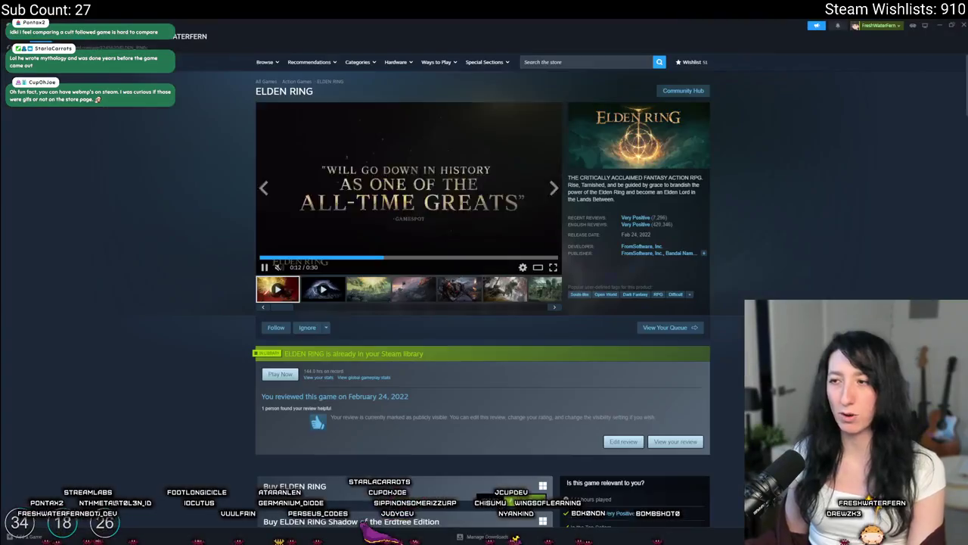
left_click(453, 183)
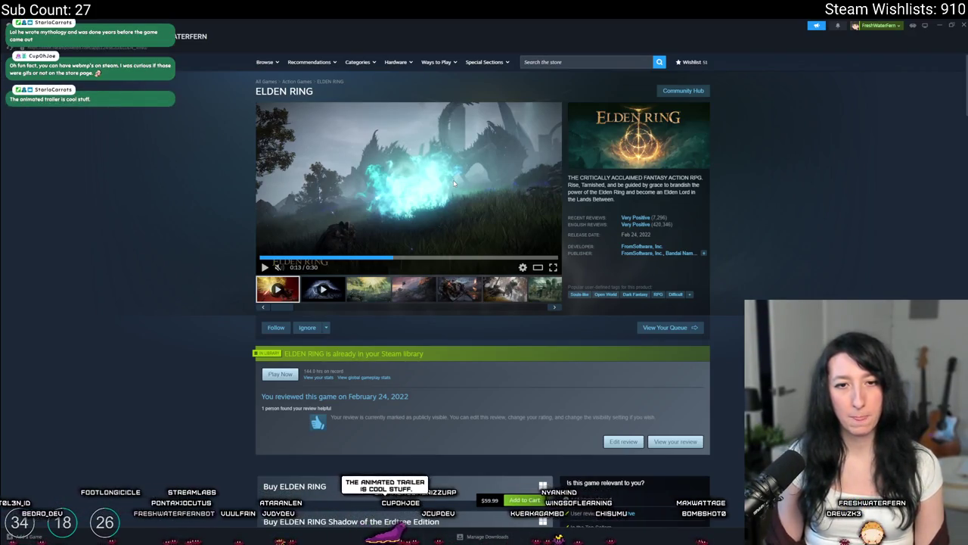
left_click(538, 59)
- Search for Enter the Gungeon, open its store page and watch the trailer fullscreen
type("e")
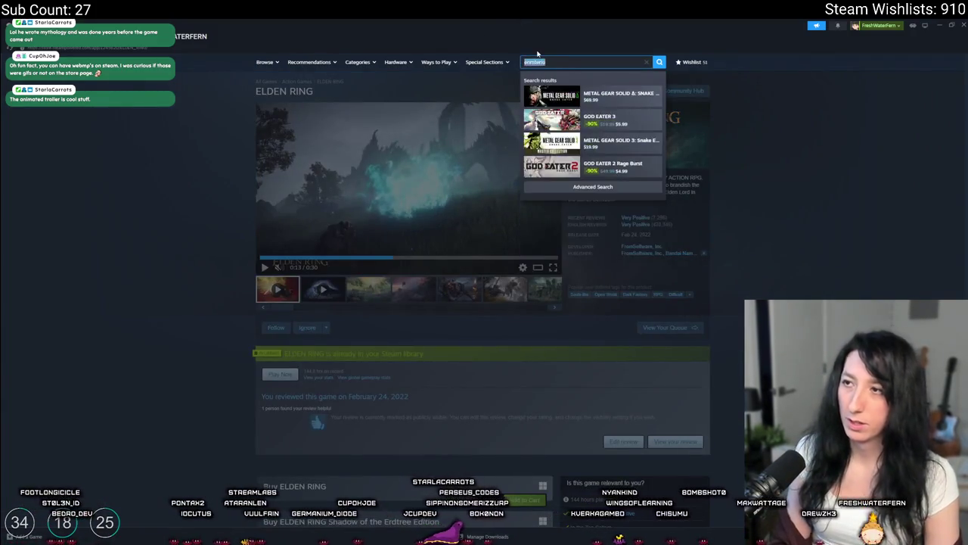
key("BackSpace")
key("BackSpace")
key("BackSpace")
type("the gungeon")
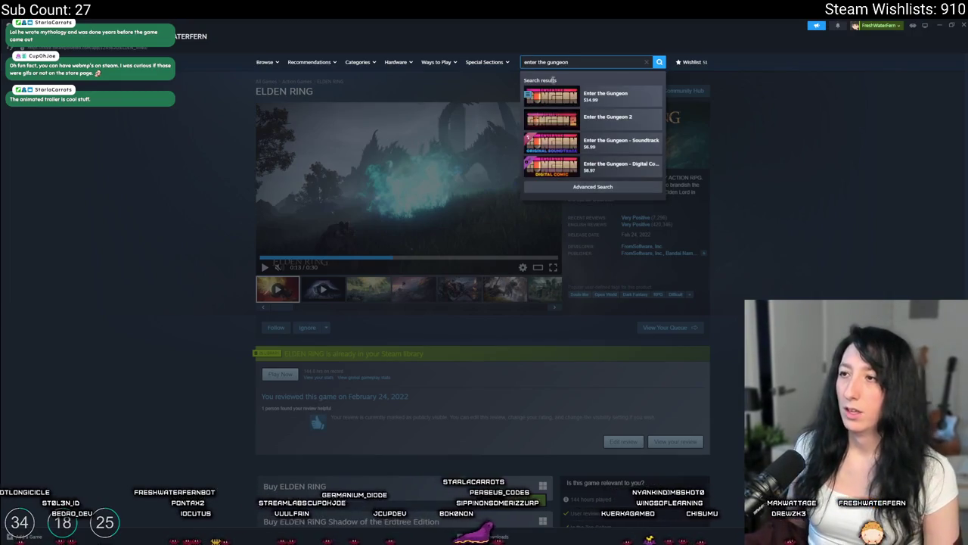
left_click(578, 102)
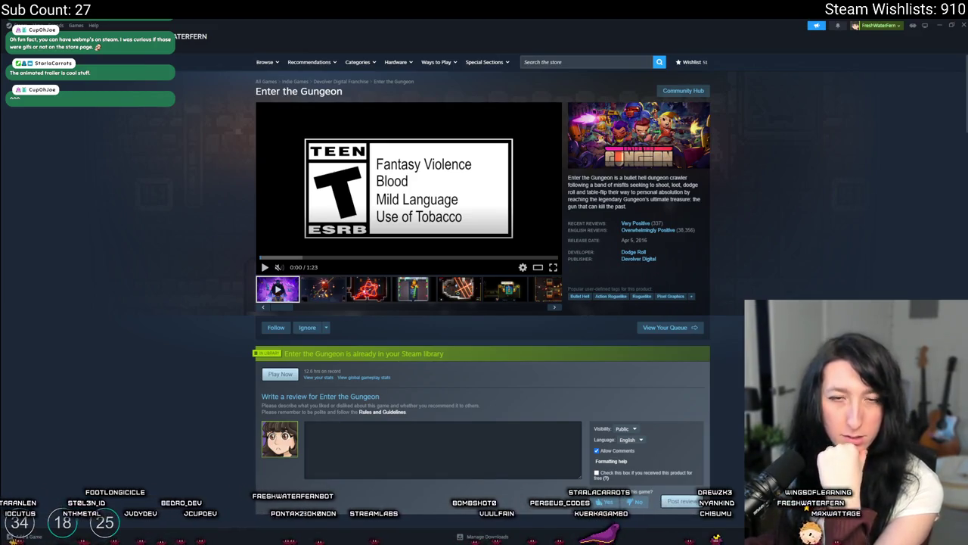
left_click(554, 267)
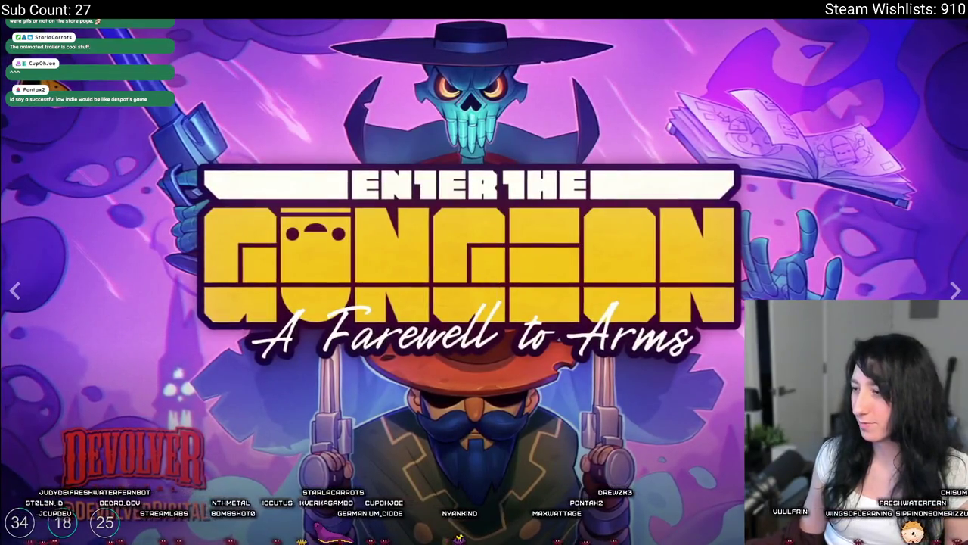
key("Escape")
- Step through the Enter the Gungeon screenshots in the enlarged viewer, then close it
left_click(454, 103)
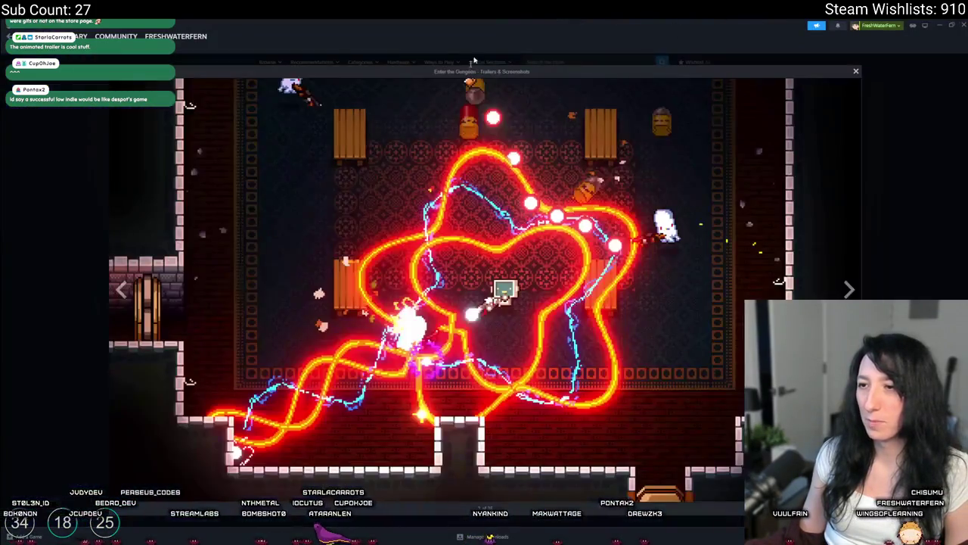
left_click(847, 289)
left_click(847, 290)
left_click(892, 276)
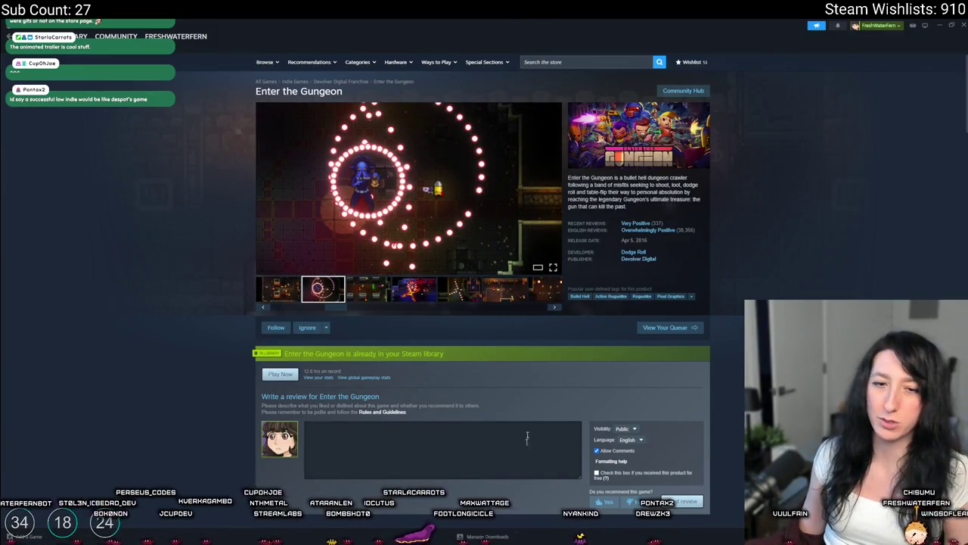
left_click(340, 81)
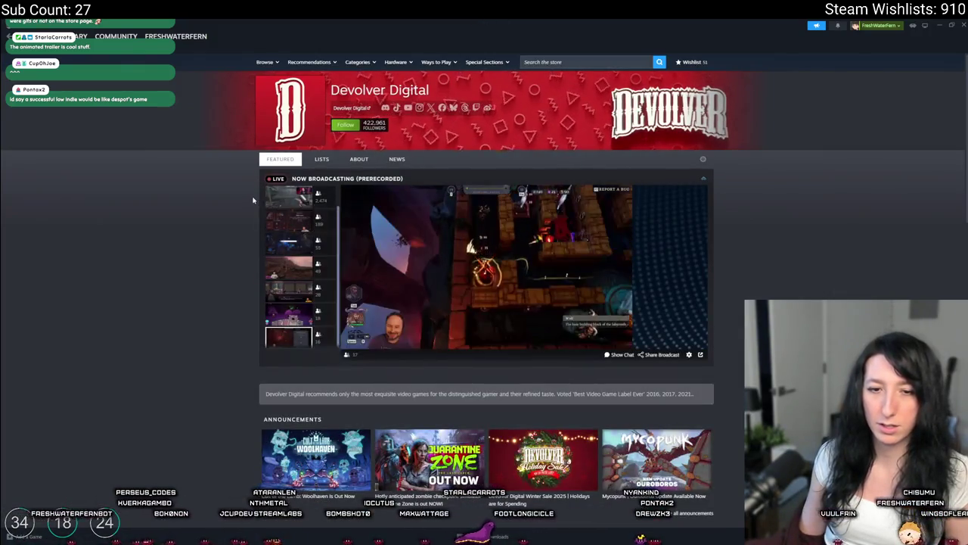
- Scroll Devolver Digital's page down to New Releases and open Baby Steps
scroll(413, 232, "down", 10)
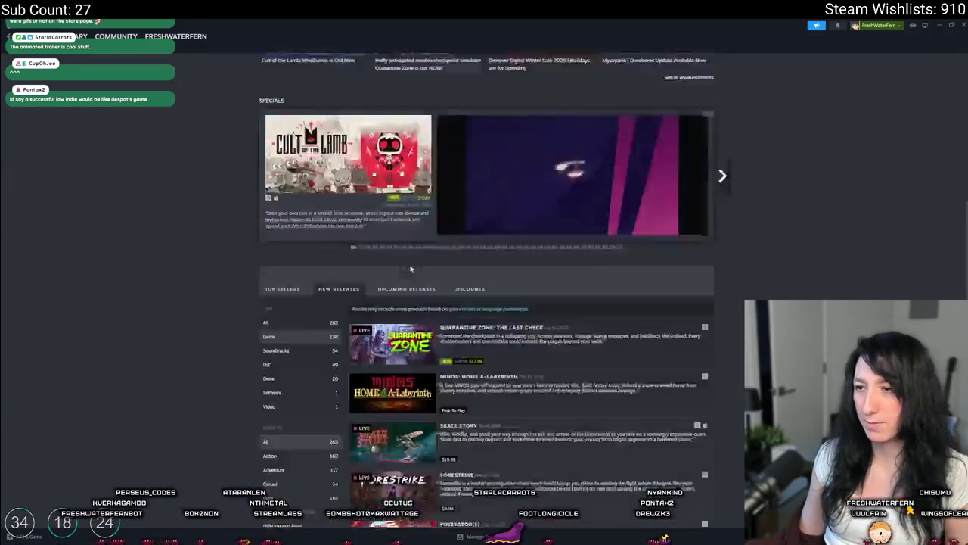
scroll(412, 232, "down", 2)
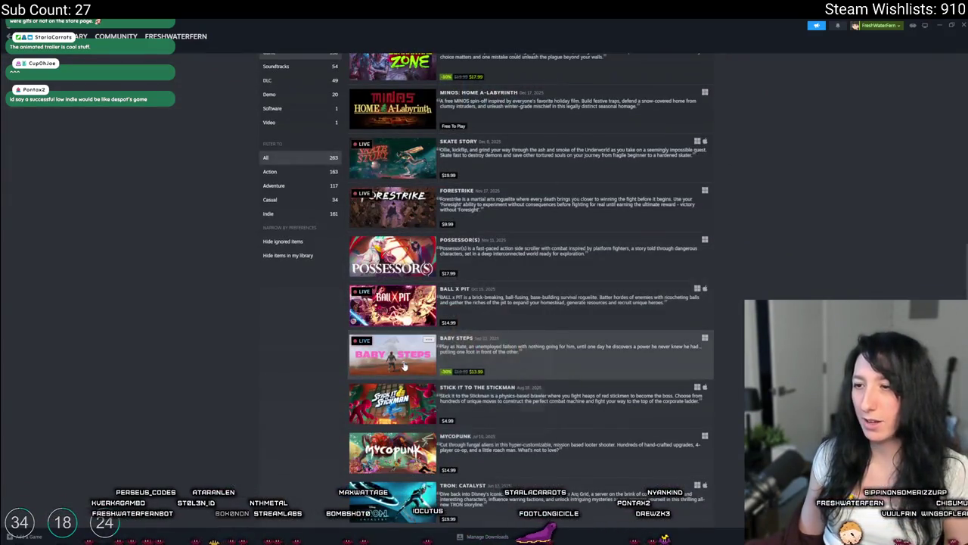
mouse_move(414, 357)
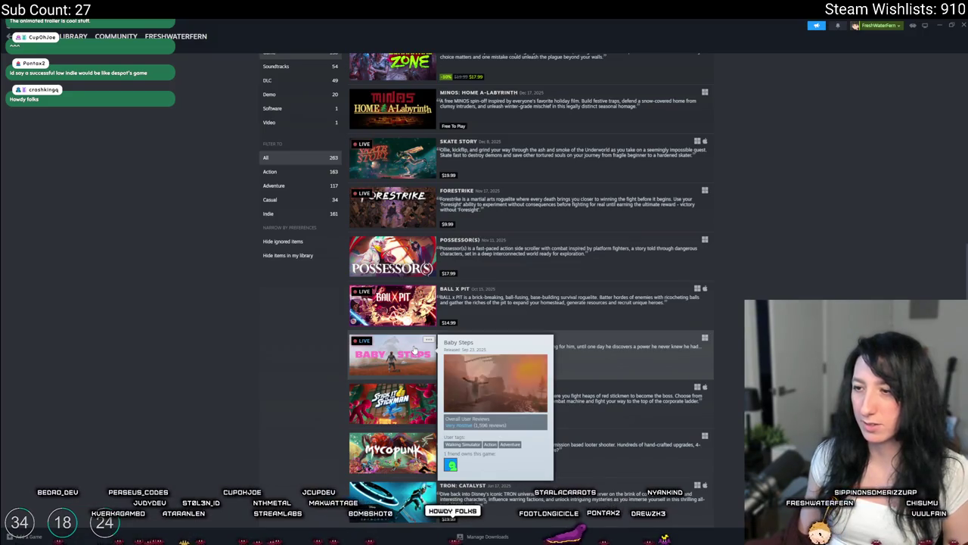
left_click(415, 348)
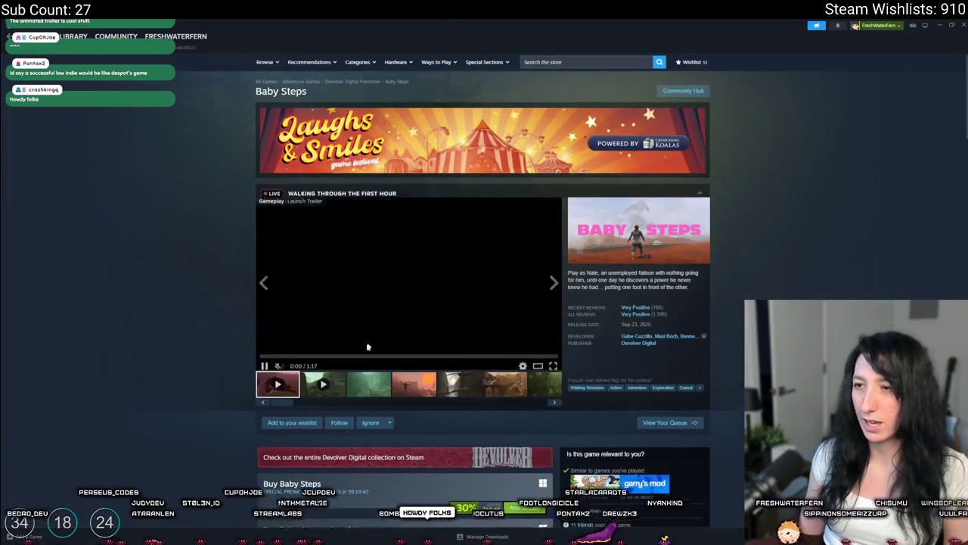
- Skip the Baby Steps trailer to 0:33 and browse its screenshots, including the forest and blue cliff
scroll(340, 333, "down", 3)
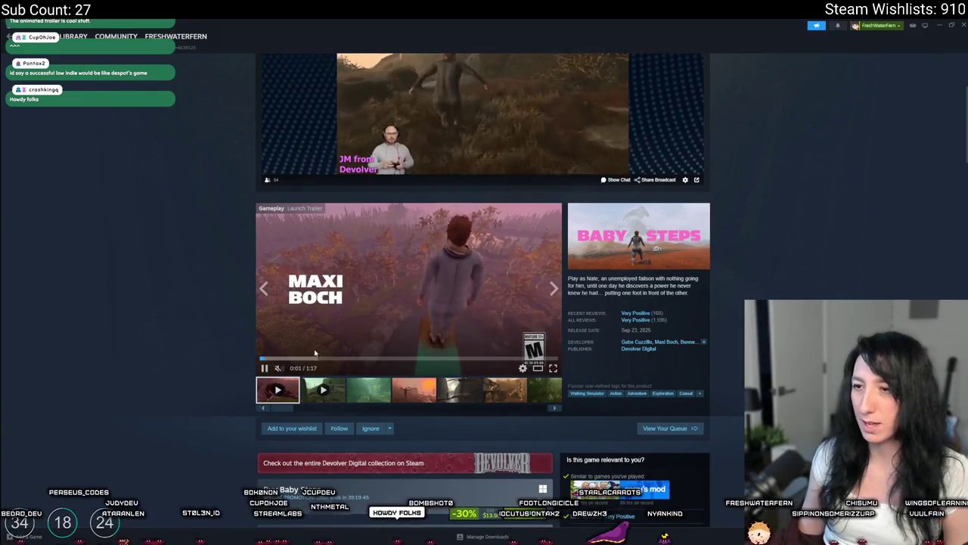
left_click(389, 355)
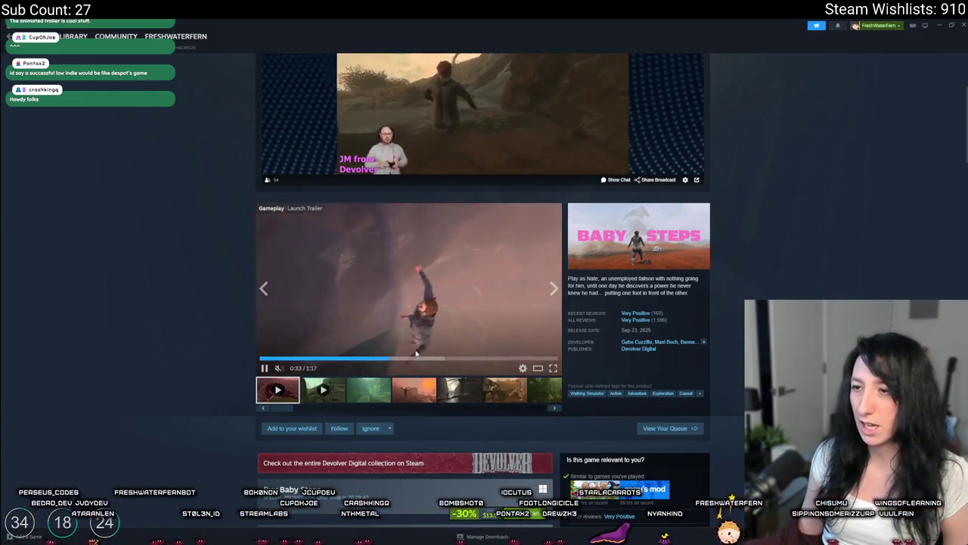
left_click(462, 391)
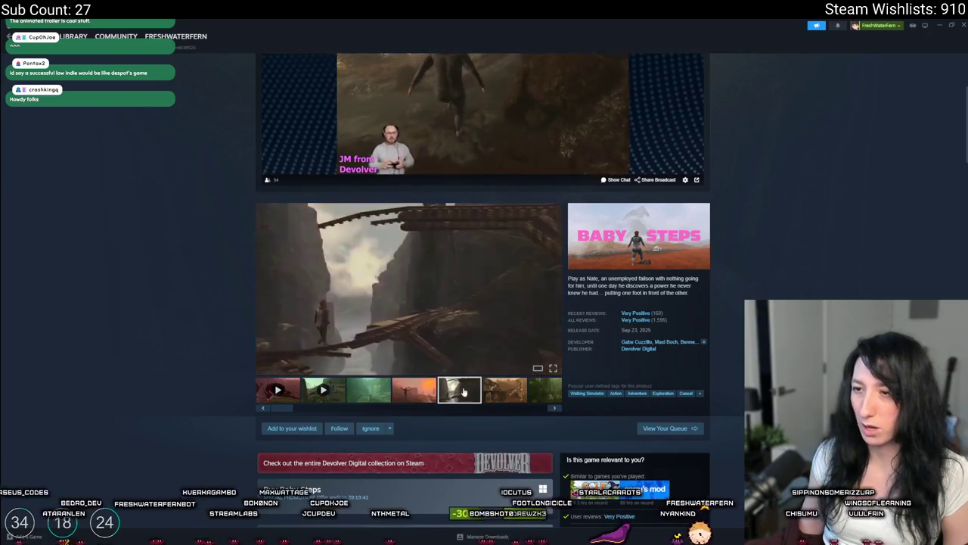
left_click(506, 392)
left_click(539, 392)
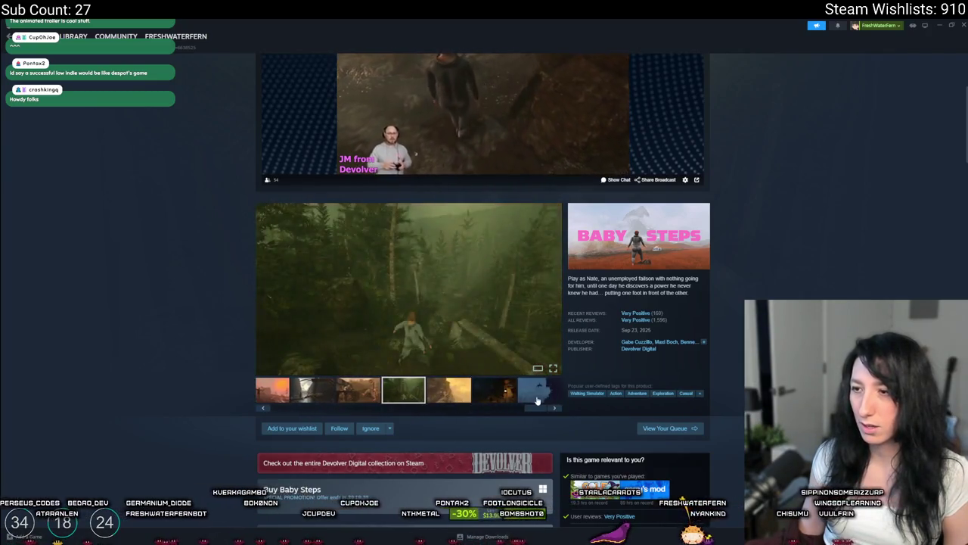
left_click(535, 398)
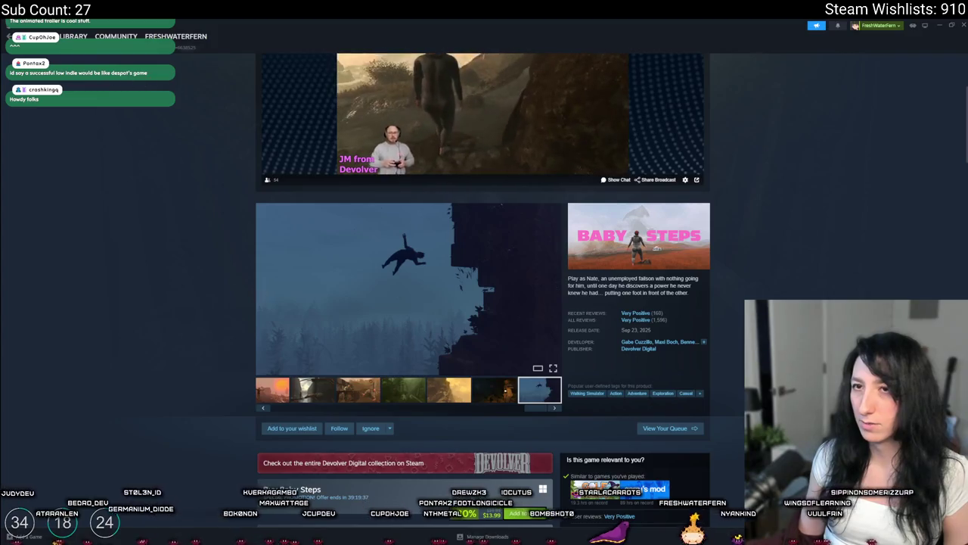
scroll(630, 414, "up", 2)
scroll(512, 339, "down", 3)
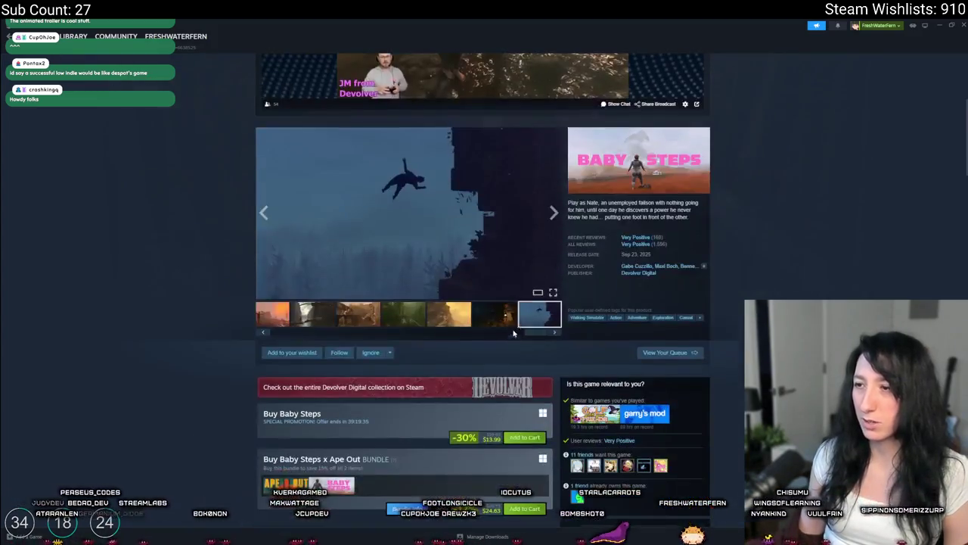
left_click(405, 387)
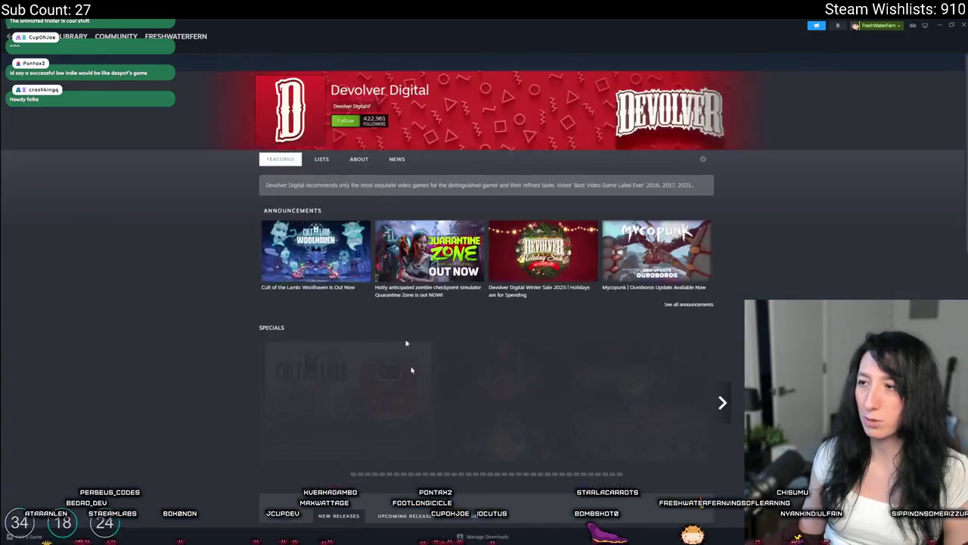
- Scroll through Devolver Digital's full game catalogue, then jump back to the top
scroll(298, 310, "down", 15)
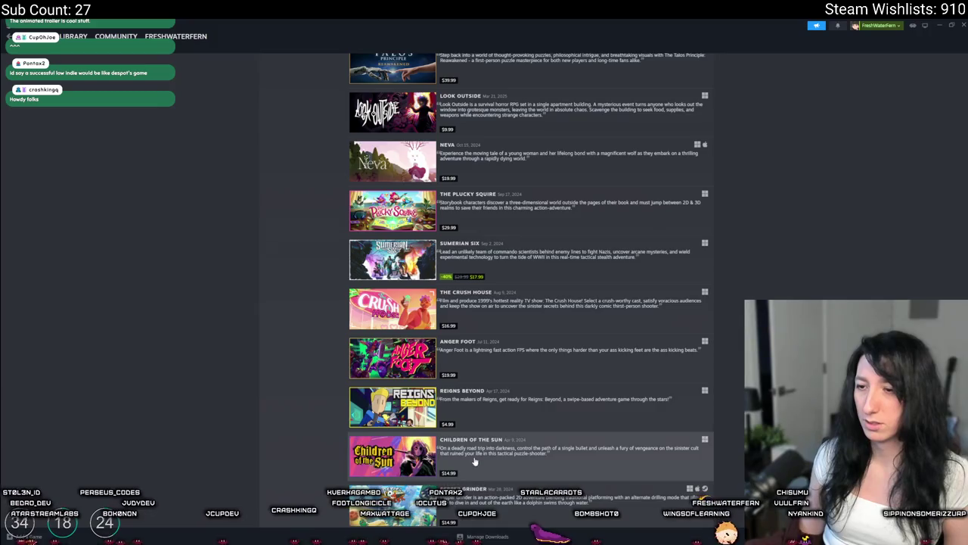
scroll(475, 461, "down", 3)
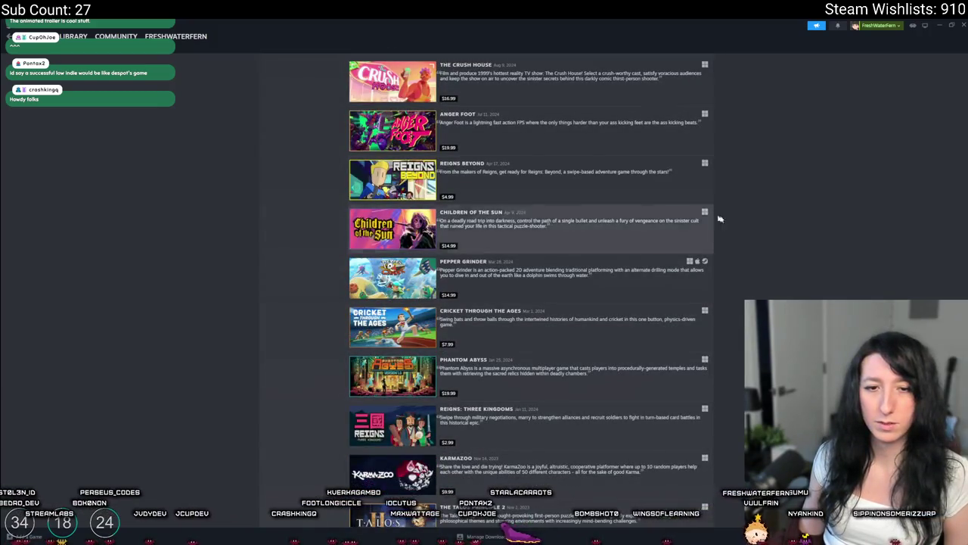
scroll(613, 197, "down", 3)
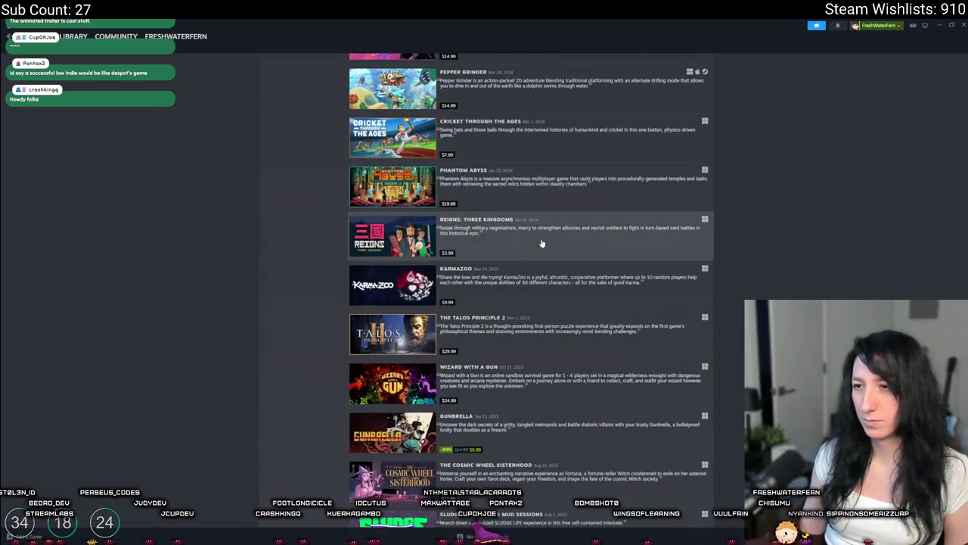
scroll(510, 276, "down", 5)
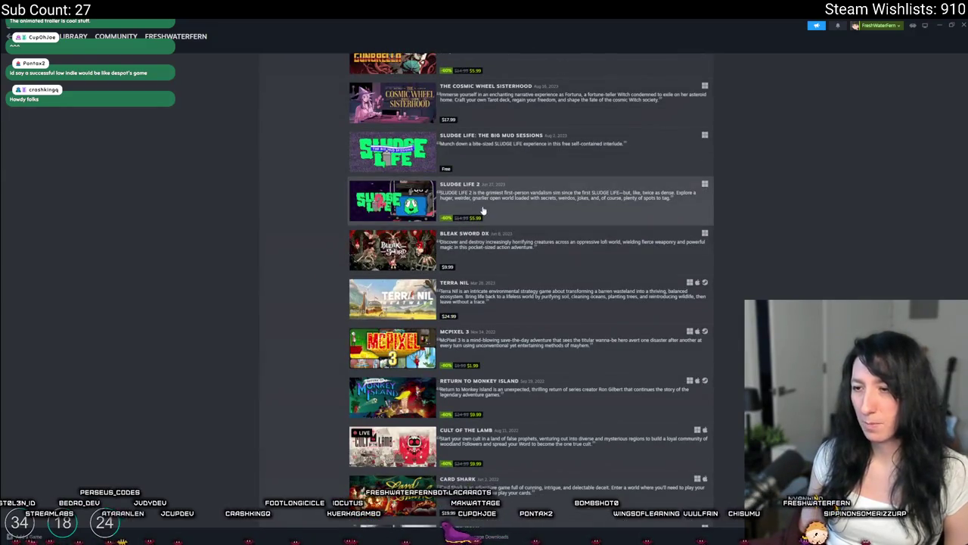
scroll(482, 211, "down", 3)
scroll(483, 211, "down", 5)
key("Home")
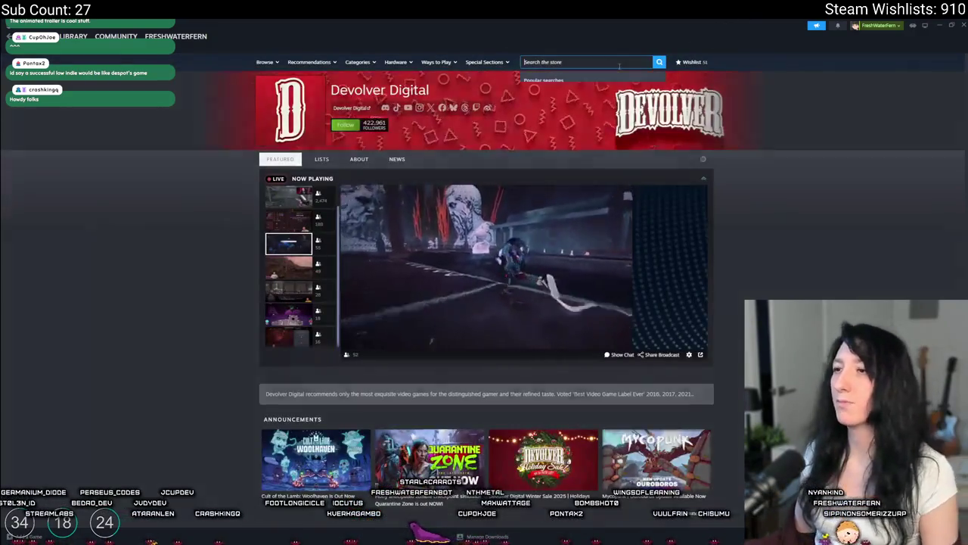
left_click(619, 64)
type("o")
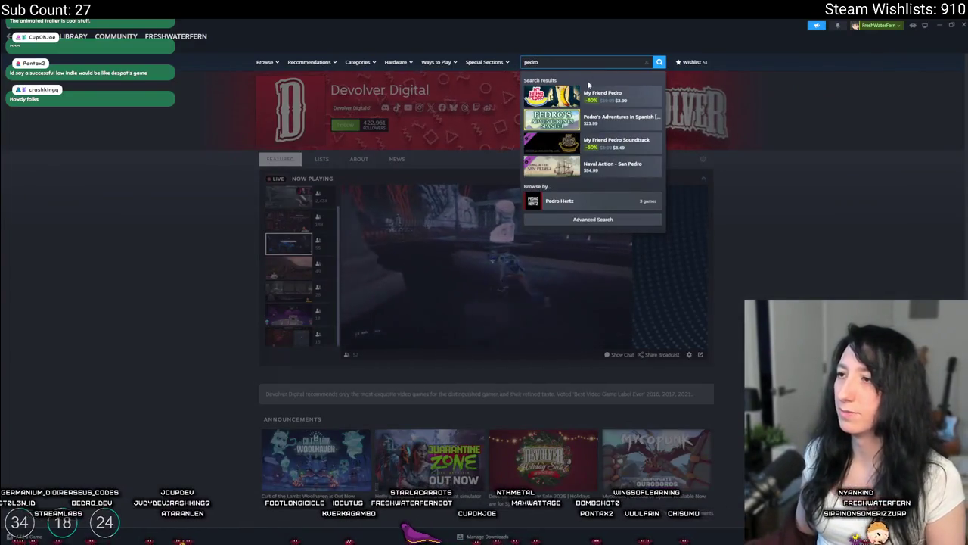
left_click(586, 92)
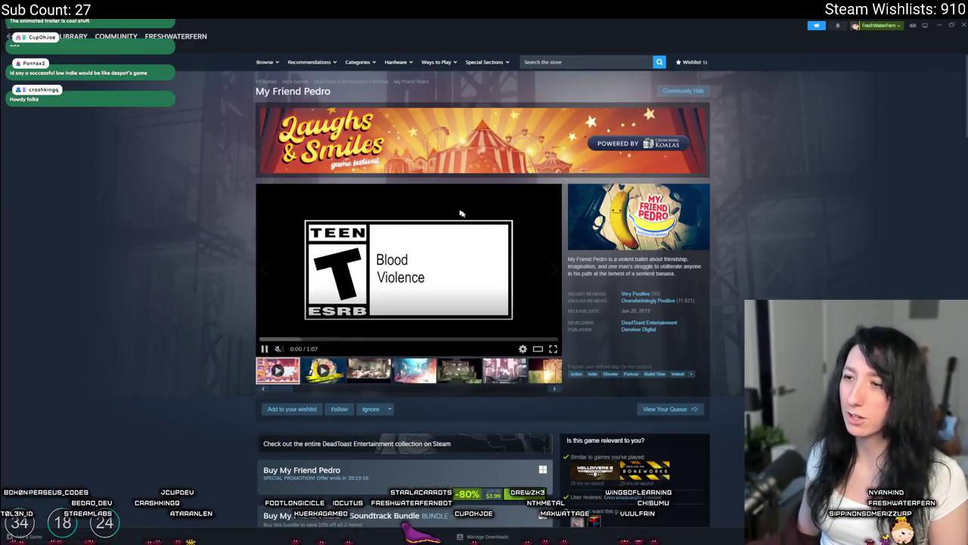
scroll(447, 205, "down", 2)
scroll(385, 288, "up", 2)
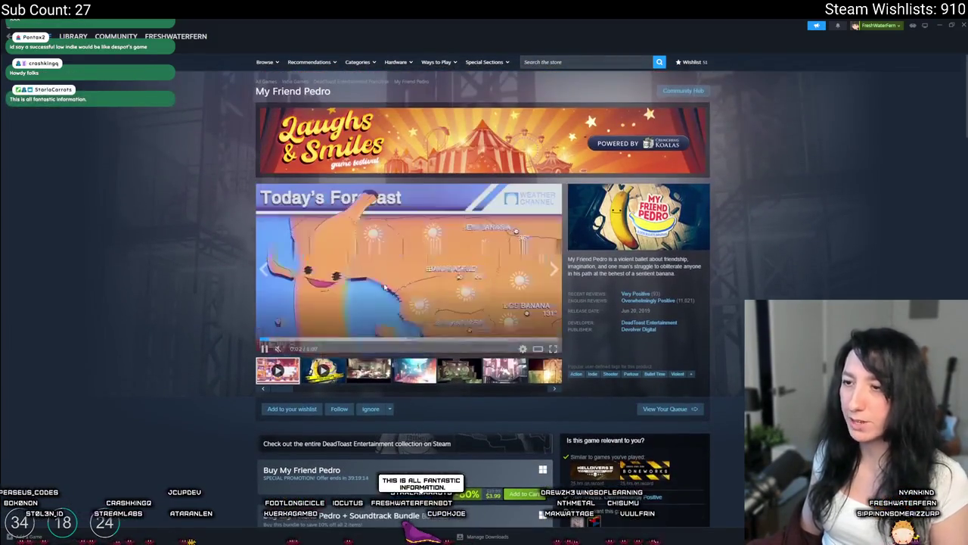
left_click(553, 350)
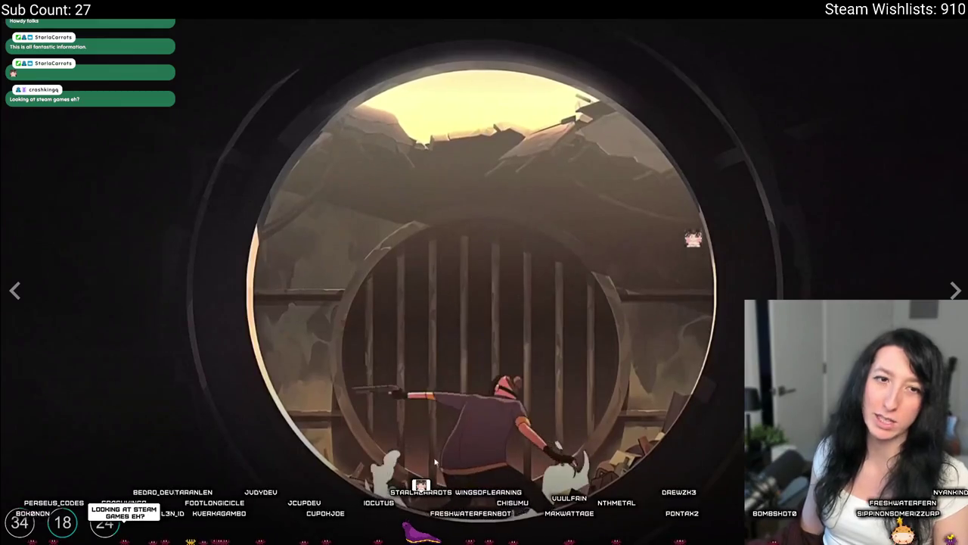
key("Escape")
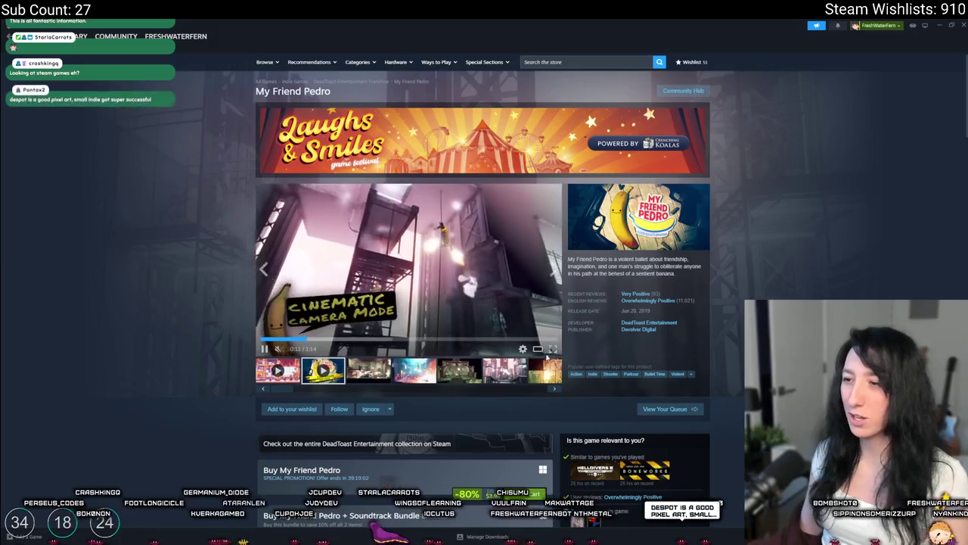
key("f")
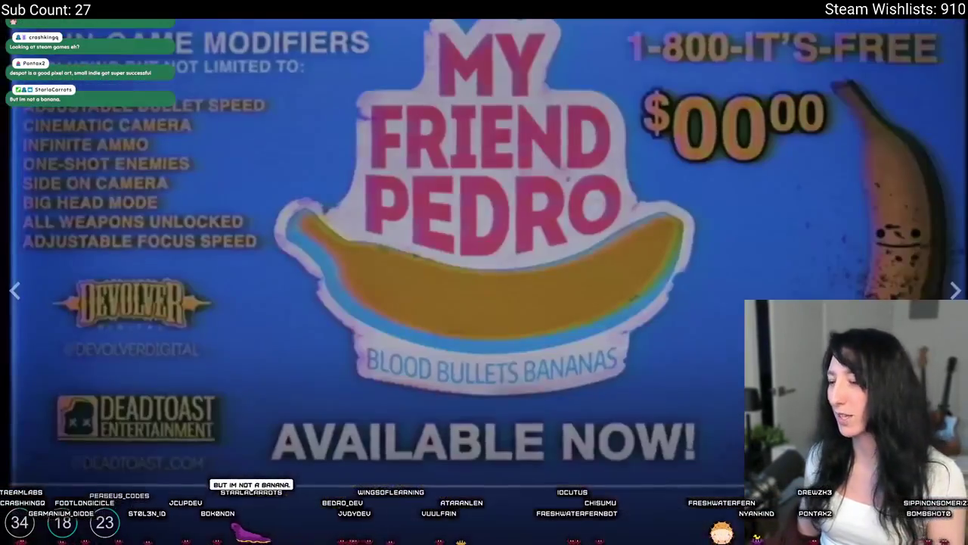
key("Escape")
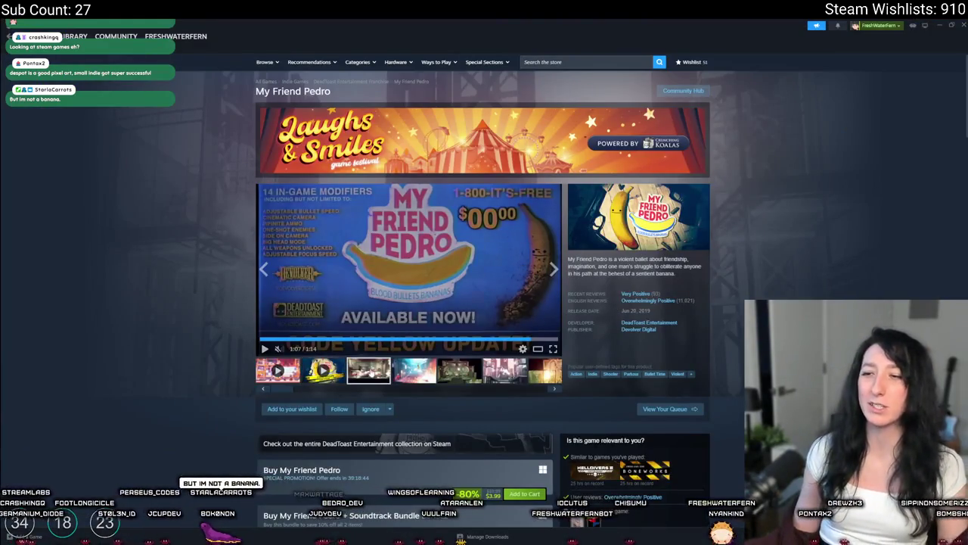
left_click(456, 310)
key("Right")
key("Right")
key("Right")
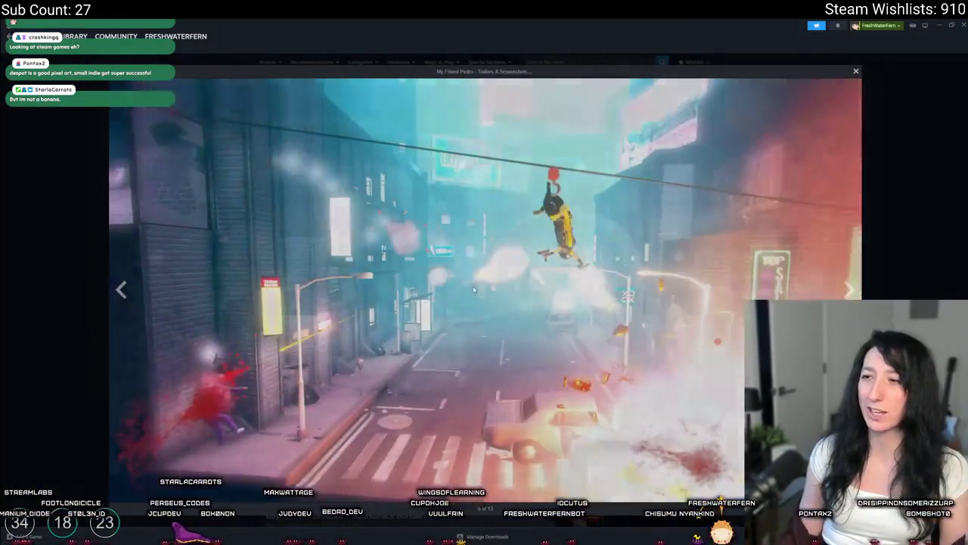
key("Right")
key("Right")
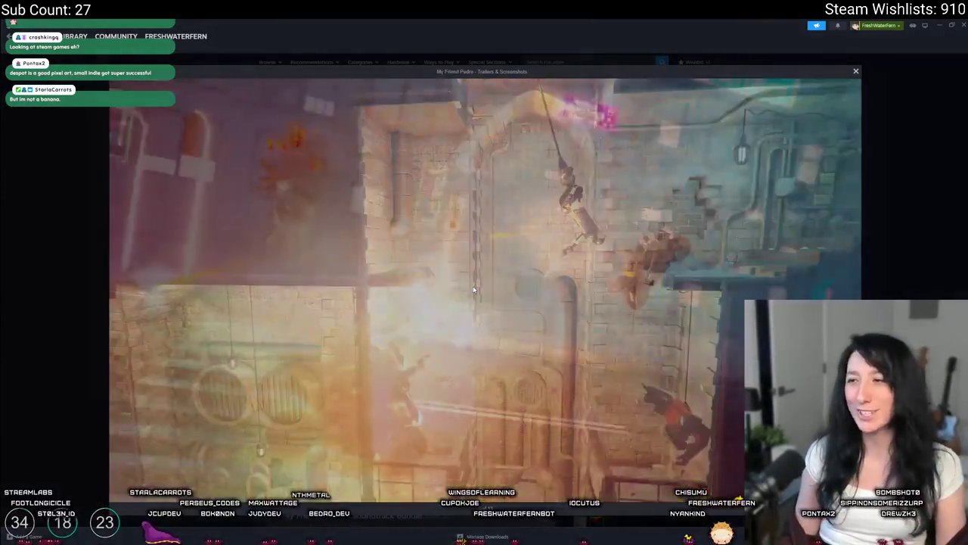
key("Escape")
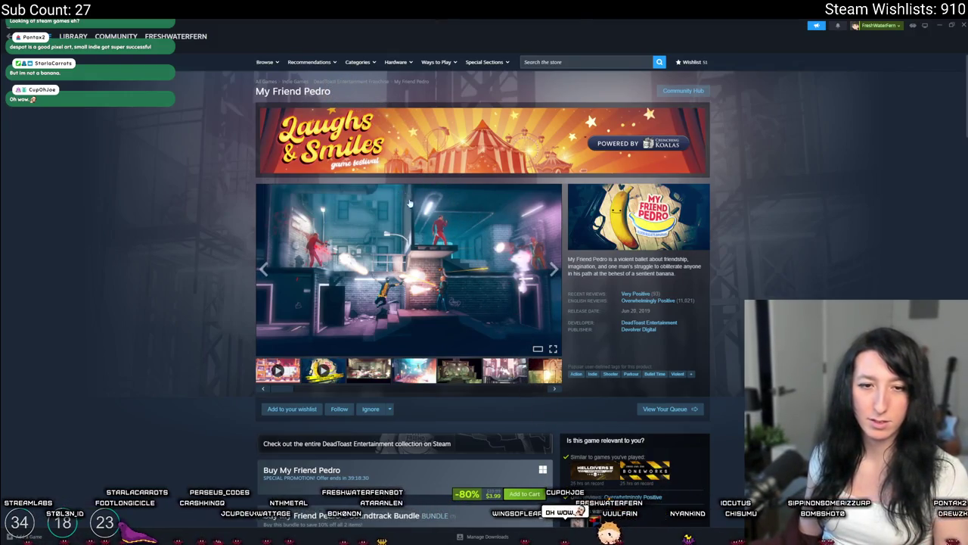
left_click(637, 62)
type("despot")
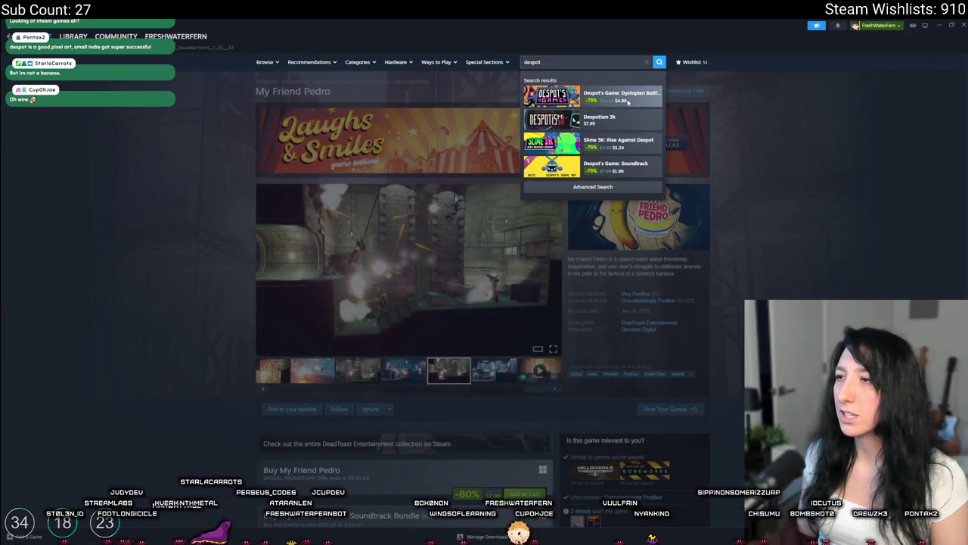
- Open the Despot's Game store page and skip its trailer ahead to about 0:58
left_click(594, 94)
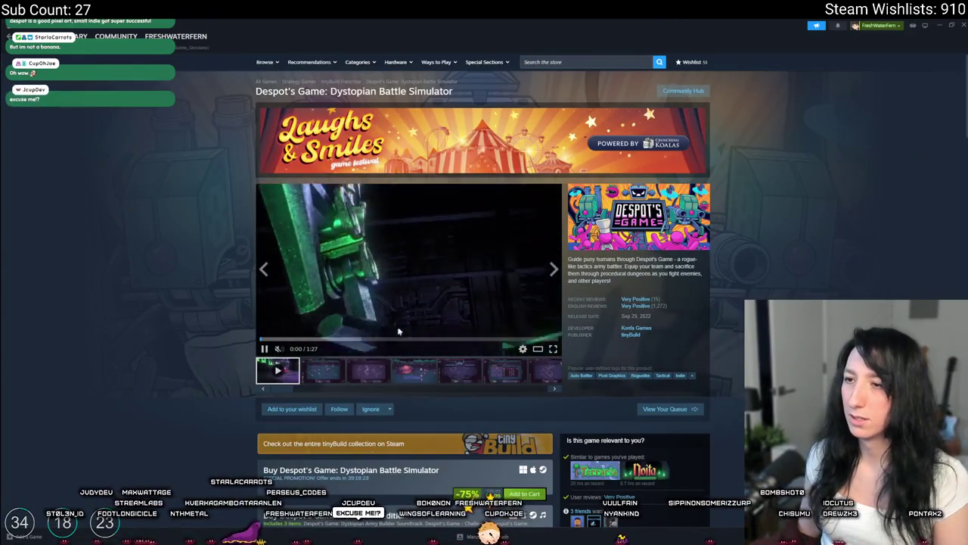
left_click_drag(360, 340, 458, 339)
left_click(503, 340)
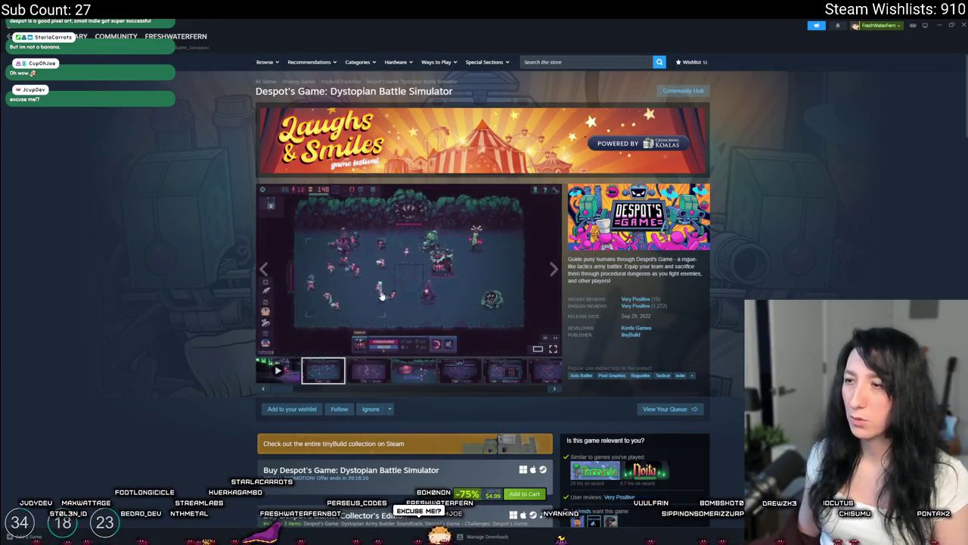
- Step through all Despot's Game screenshots in the large viewer to the last arena shot, then close it
left_click(393, 279)
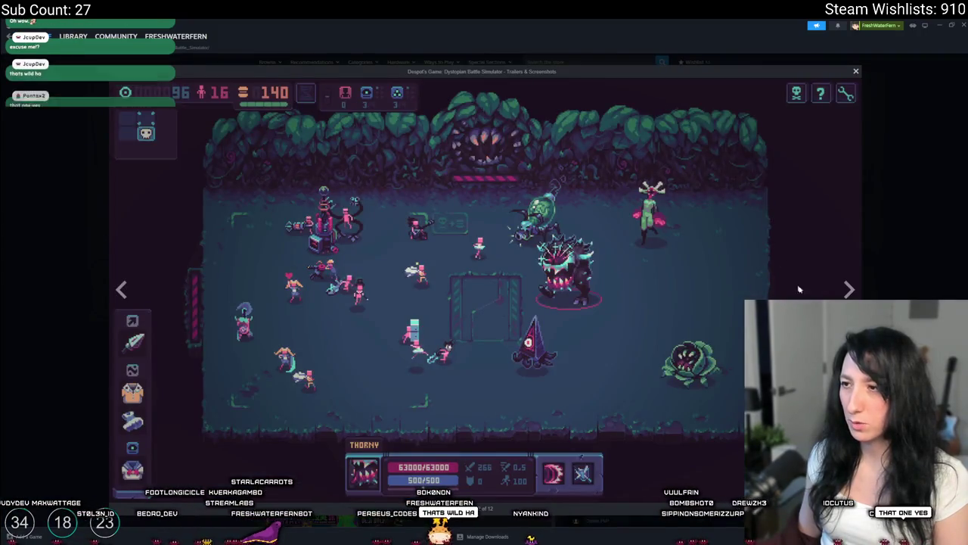
left_click(849, 289)
left_click(850, 289)
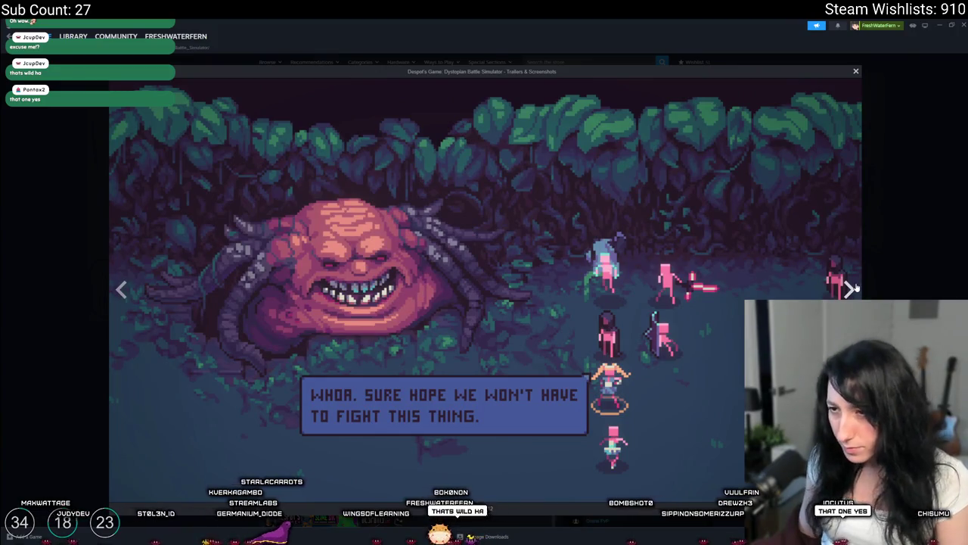
left_click(852, 288)
left_click(852, 288)
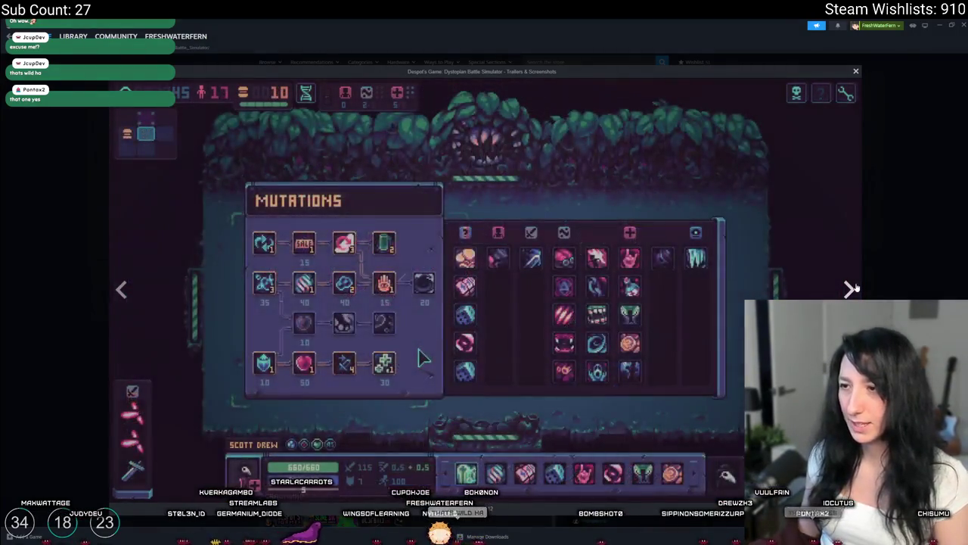
left_click(852, 288)
left_click(851, 289)
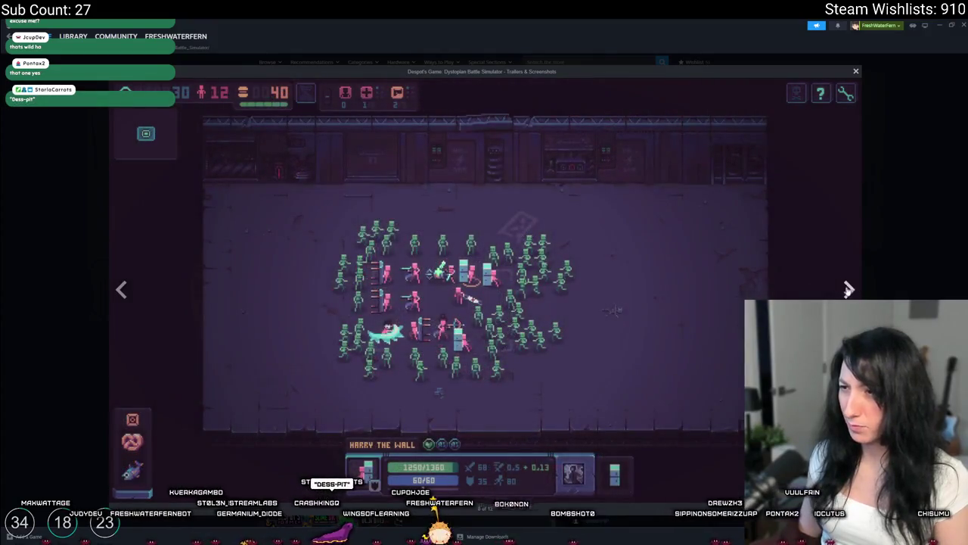
left_click(849, 289)
left_click(851, 289)
left_click(850, 289)
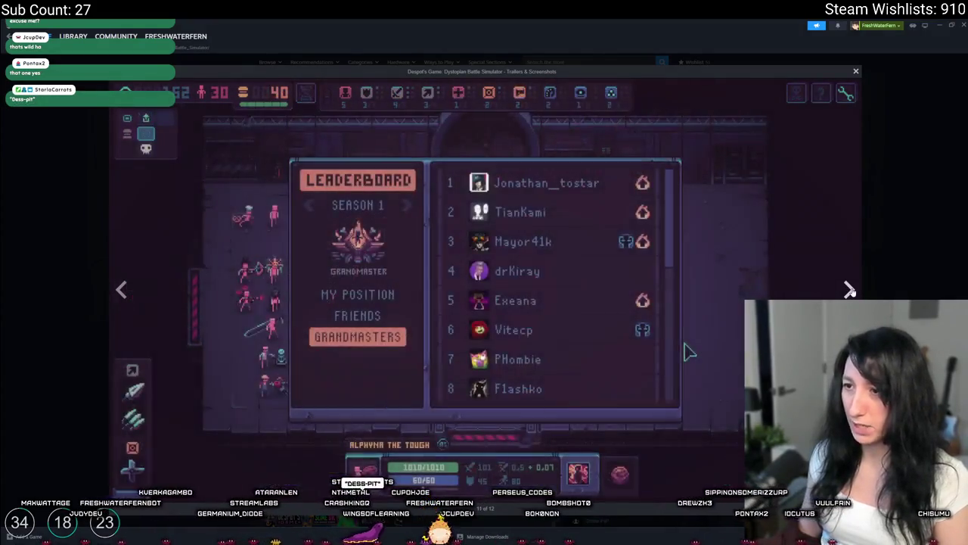
left_click(851, 290)
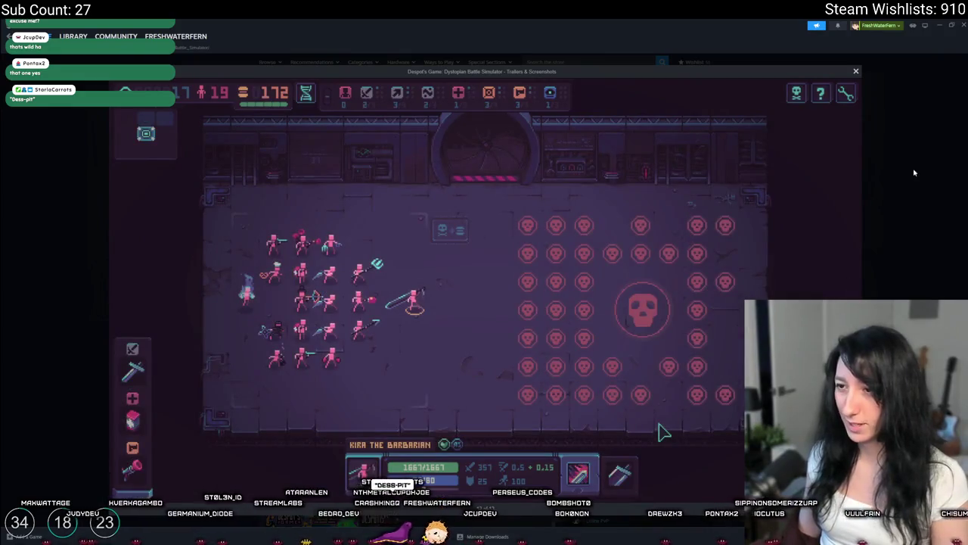
left_click(914, 173)
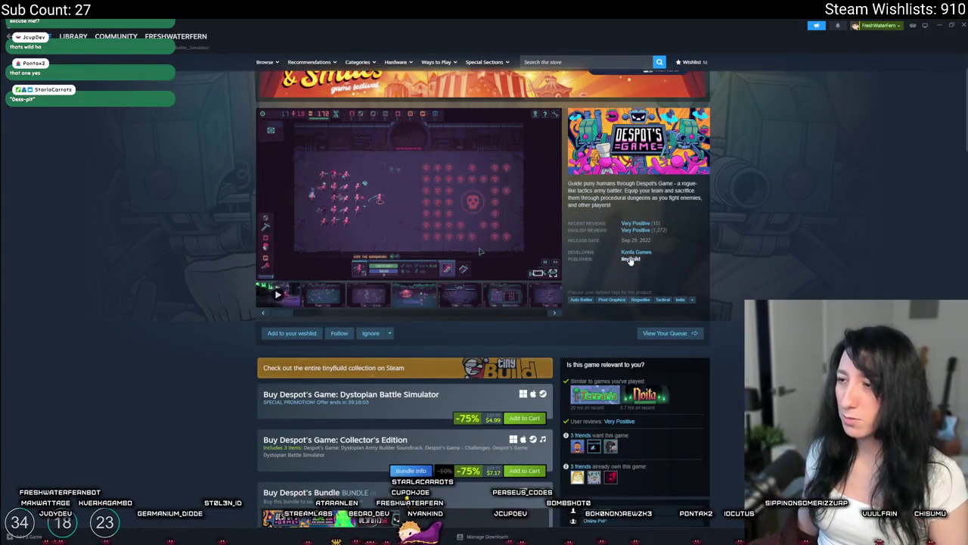
- Expand the full About This Game description and scroll through it
scroll(629, 260, "down", 10)
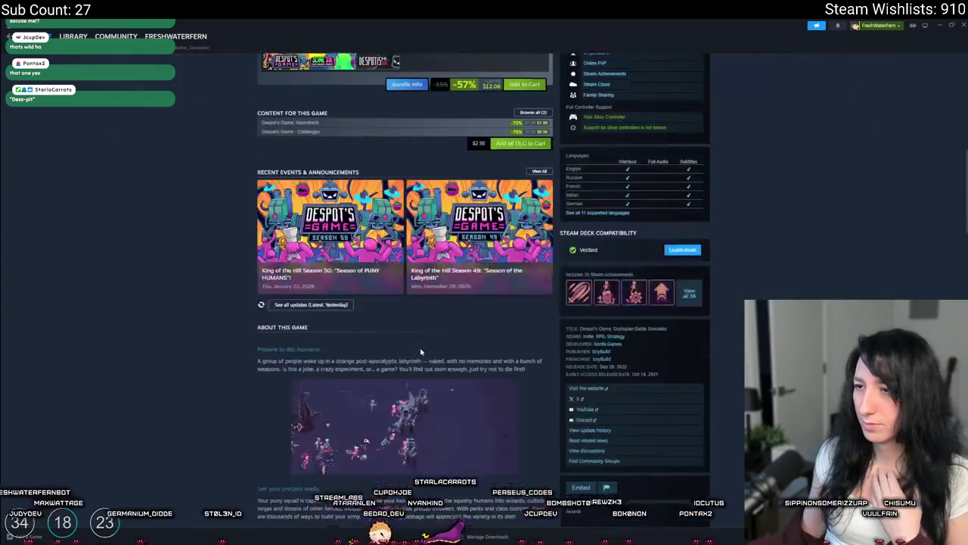
left_click(414, 376)
scroll(398, 310, "down", 3)
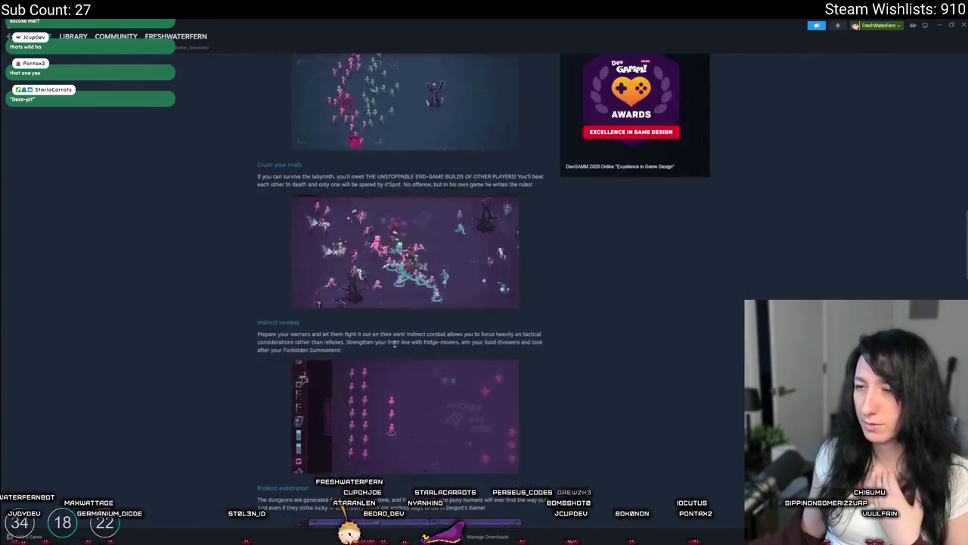
scroll(398, 309, "down", 3)
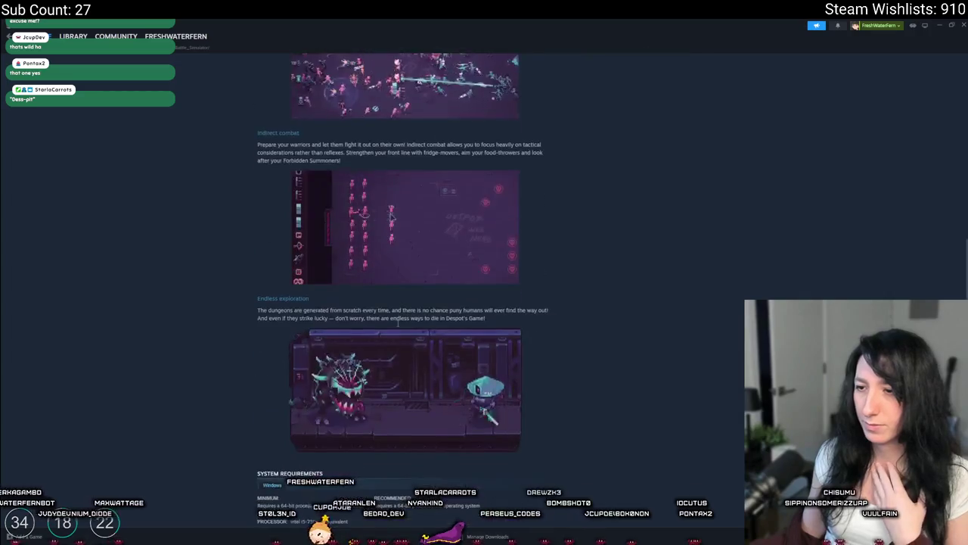
scroll(394, 340, "up", 5)
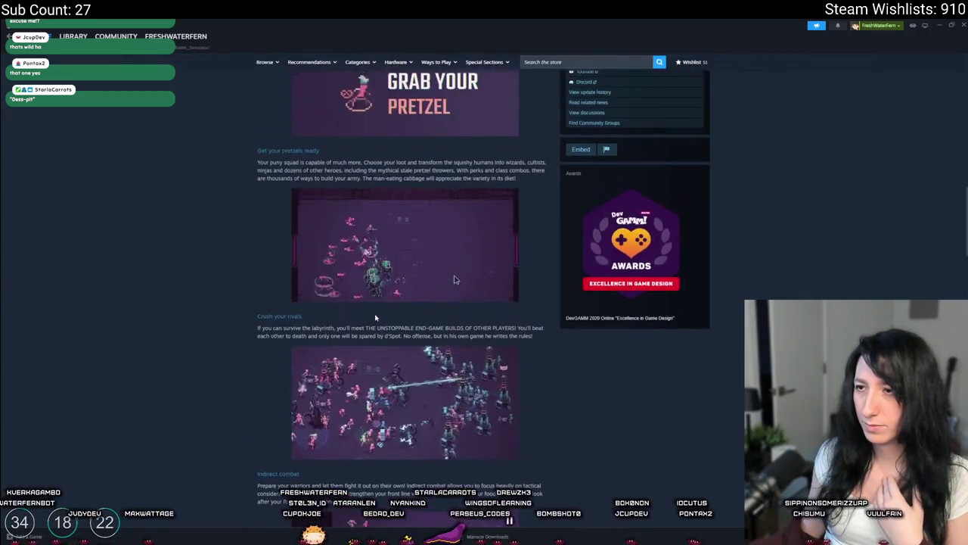
scroll(387, 364, "up", 15)
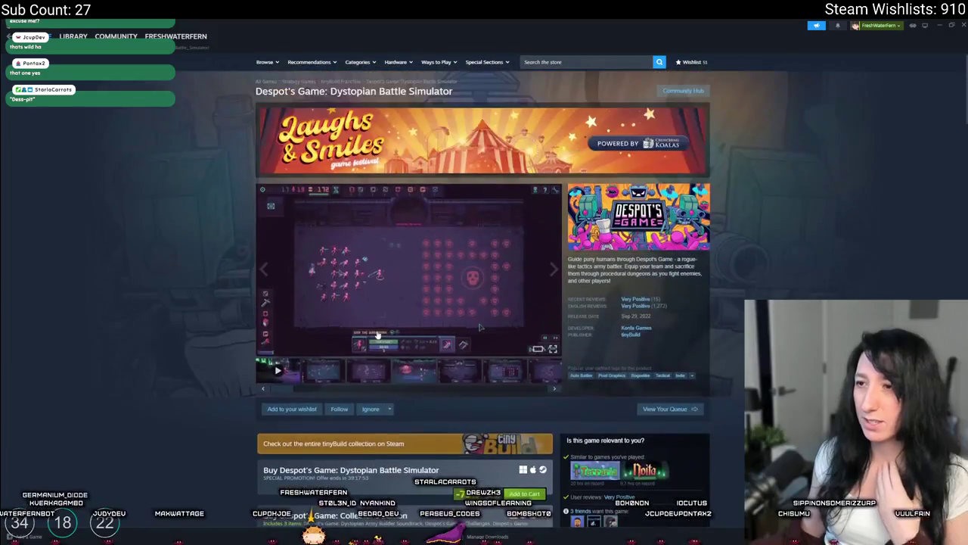
- Show the forest battle screenshot, then set the Despot's Game trailer to 0:46
left_click(312, 376)
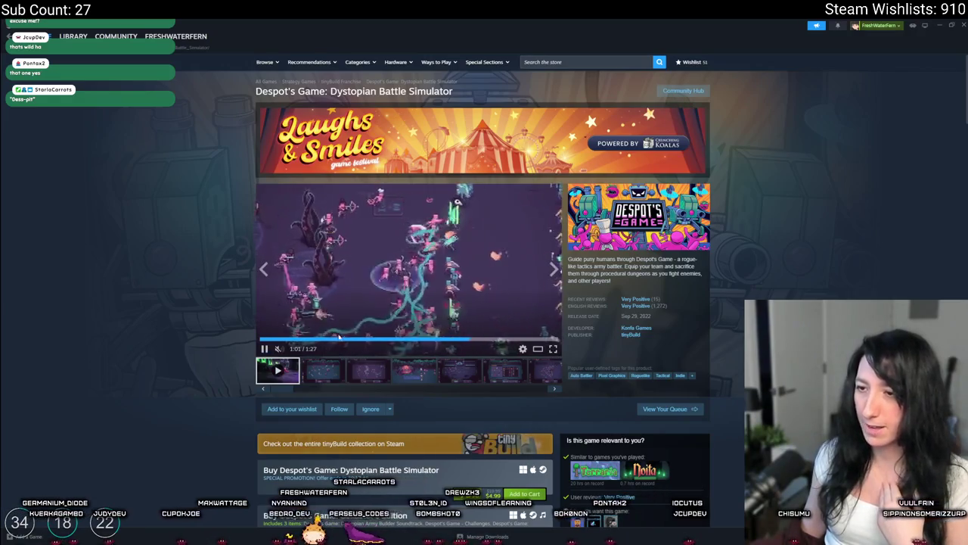
left_click(342, 340)
left_click(418, 340)
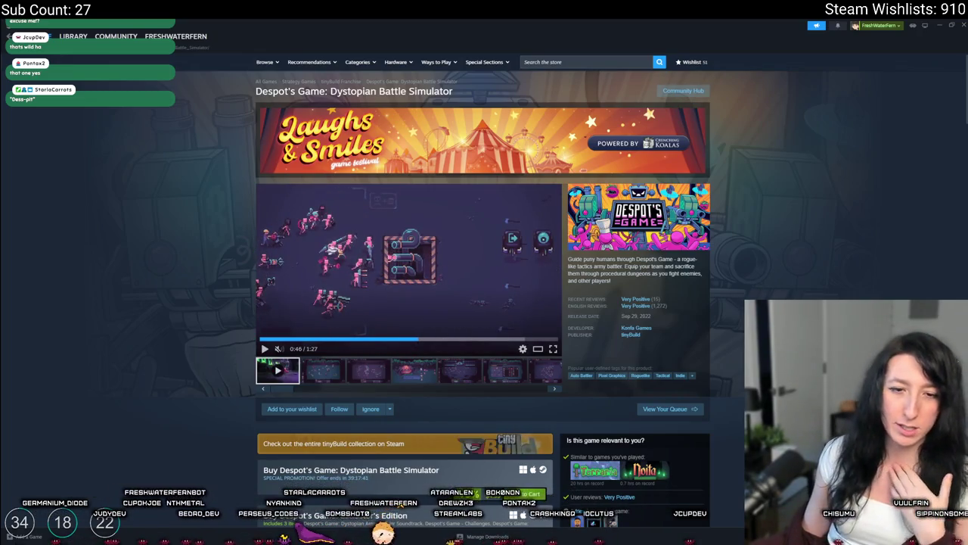
left_click(560, 61)
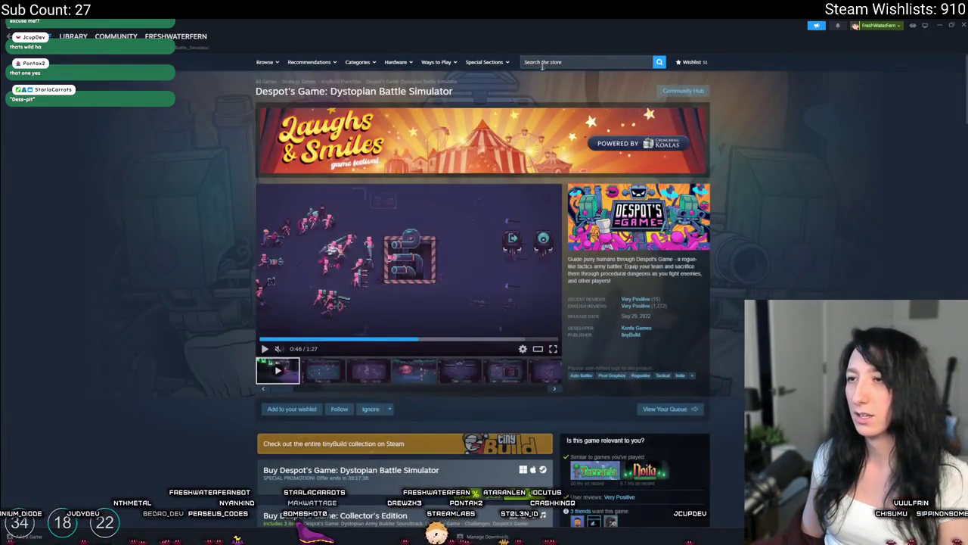
- Try searching 'despipit', then clear the search box and dismiss the suggestions
left_click(551, 63)
type("despi")
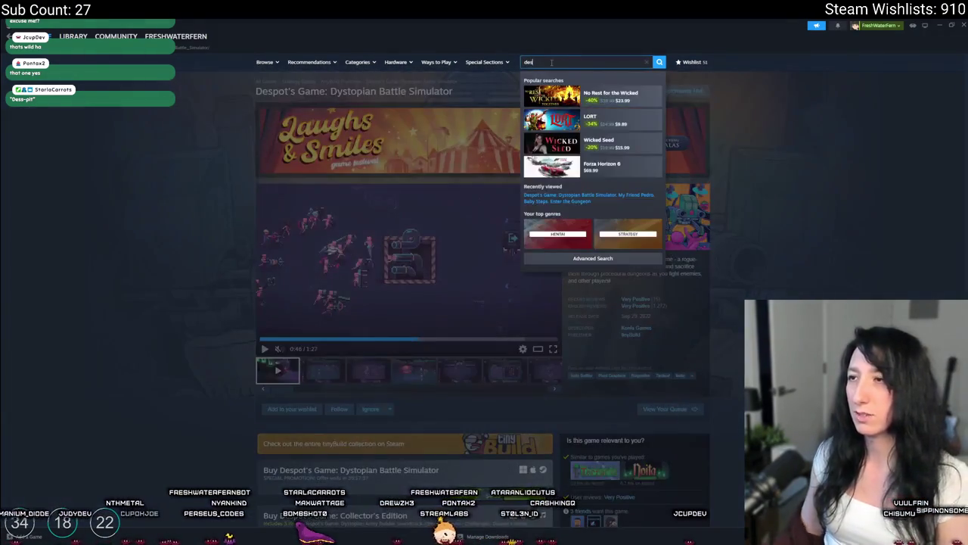
type("pit")
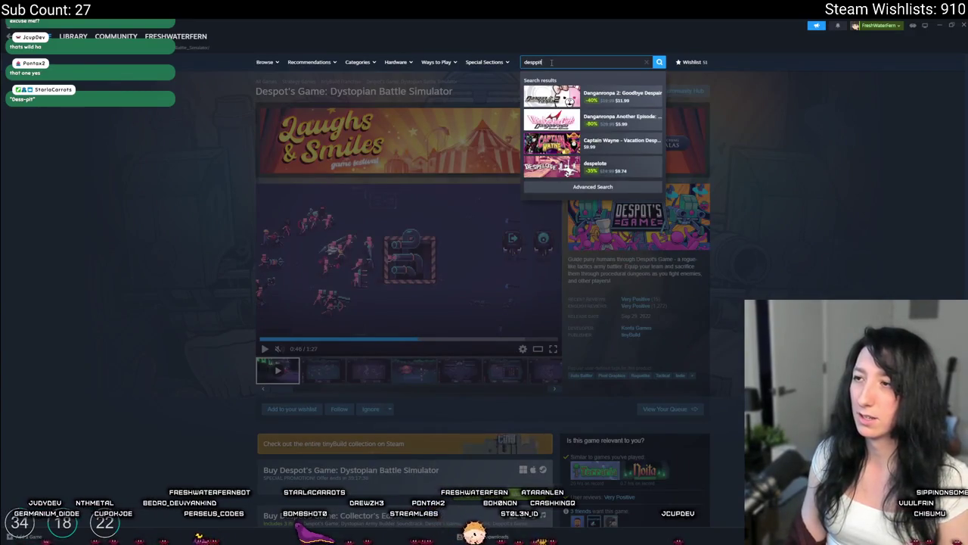
key("BackSpace")
key("BackSpace")
key("BackSpace")
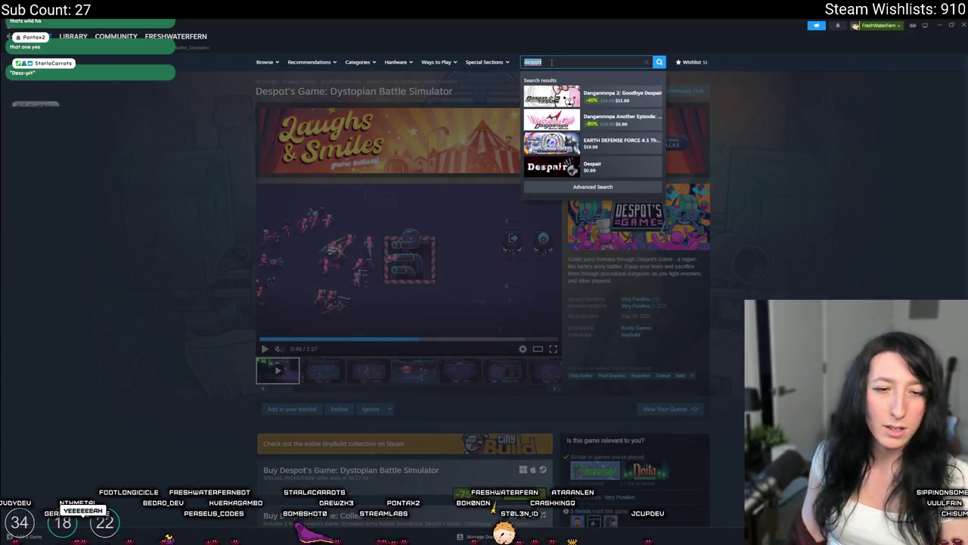
type("spit")
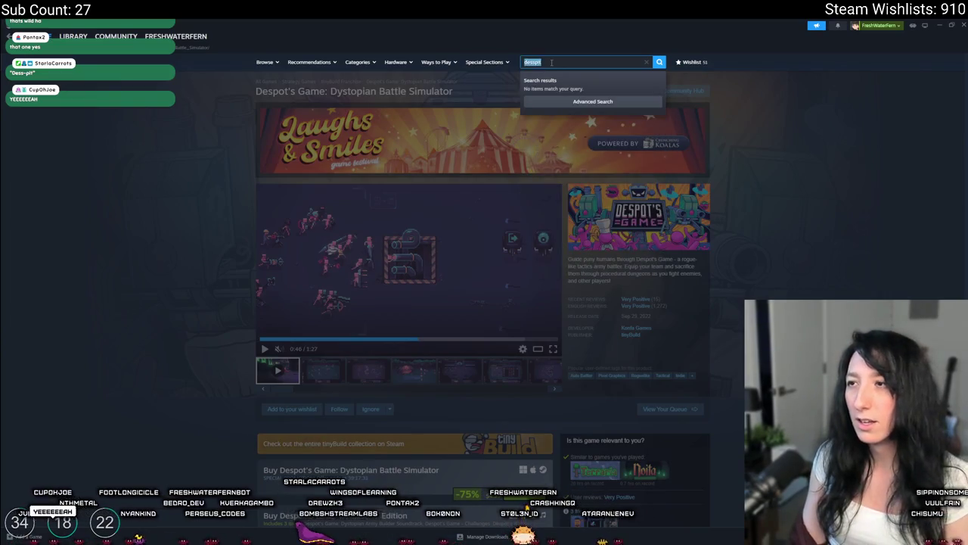
key("BackSpace")
left_click(127, 297)
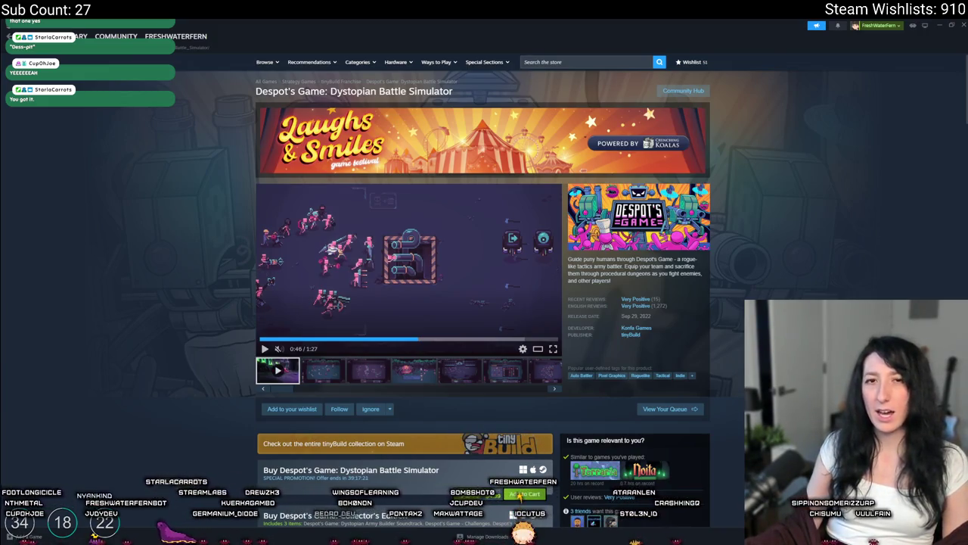
- Watch the Despot's Game trailer fullscreen
scroll(211, 172, "down", 10)
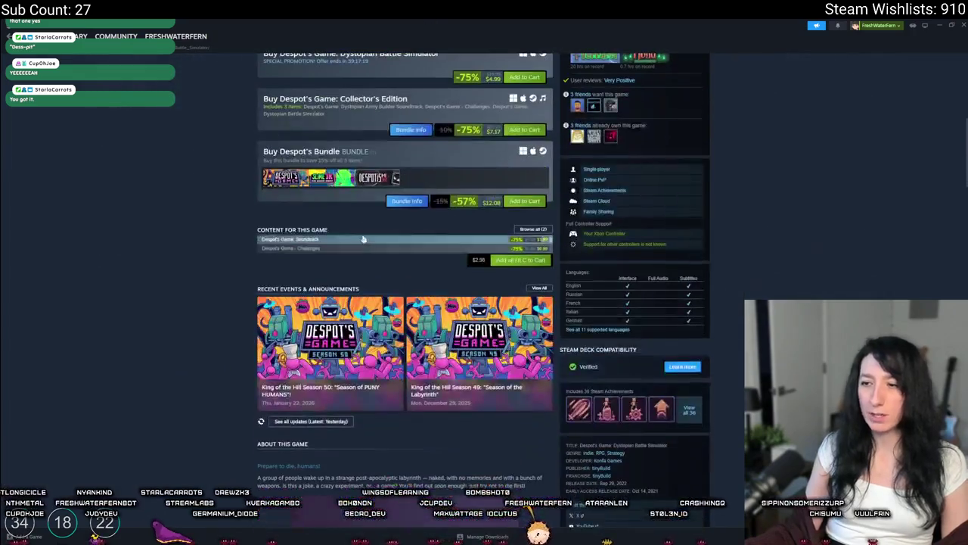
scroll(363, 236, "up", 10)
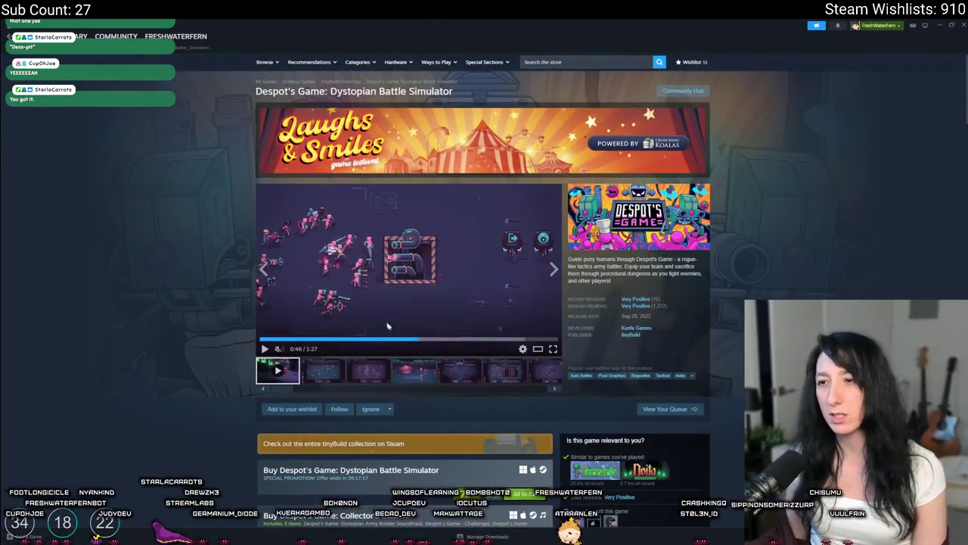
left_click(553, 348)
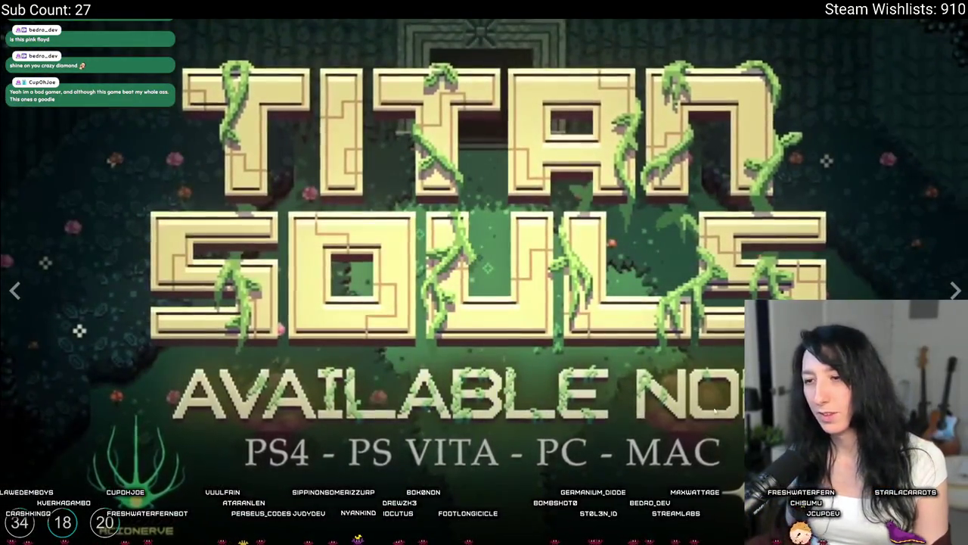
- Exit fullscreen, pause the Titan Souls trailer, and page through its enlarged screenshots
key("Escape")
left_click(417, 189)
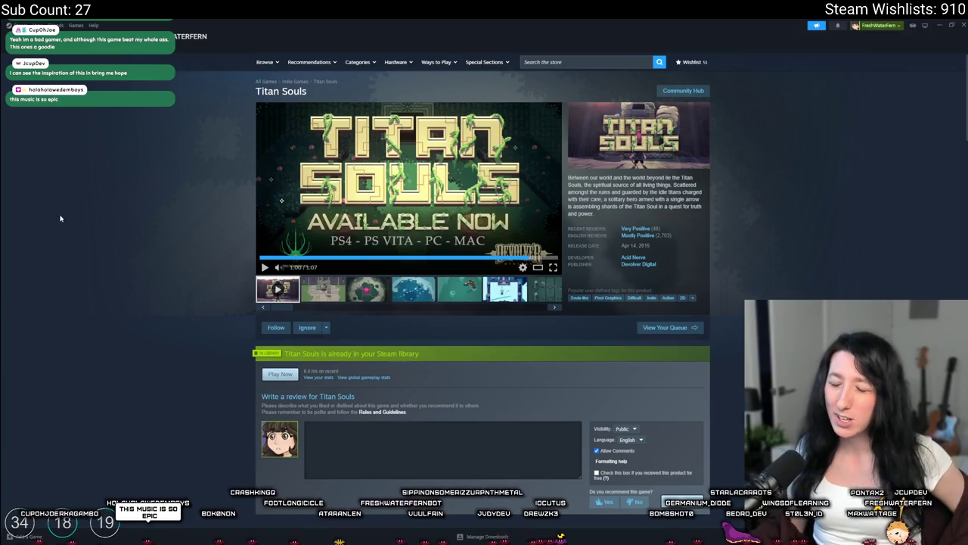
left_click(311, 285)
left_click(344, 210)
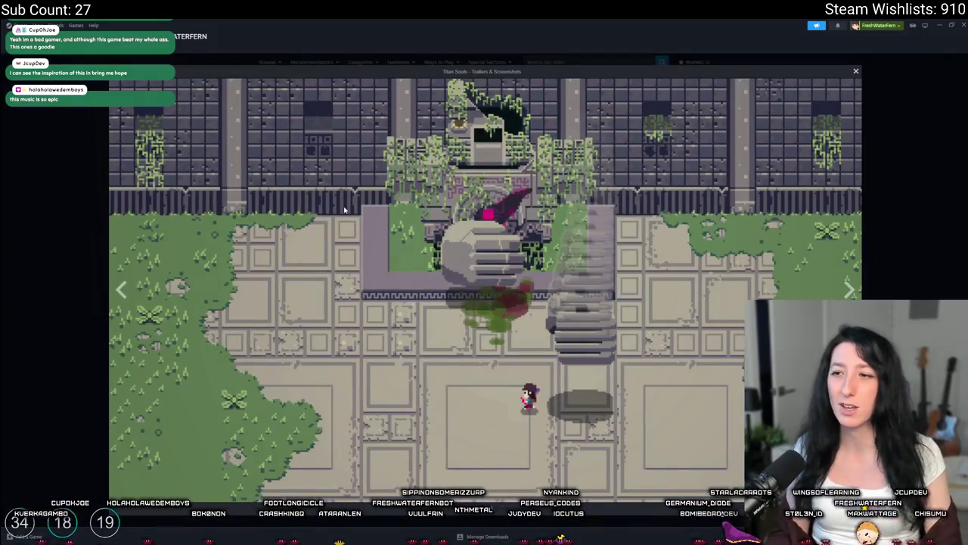
left_click(344, 206)
left_click(344, 206)
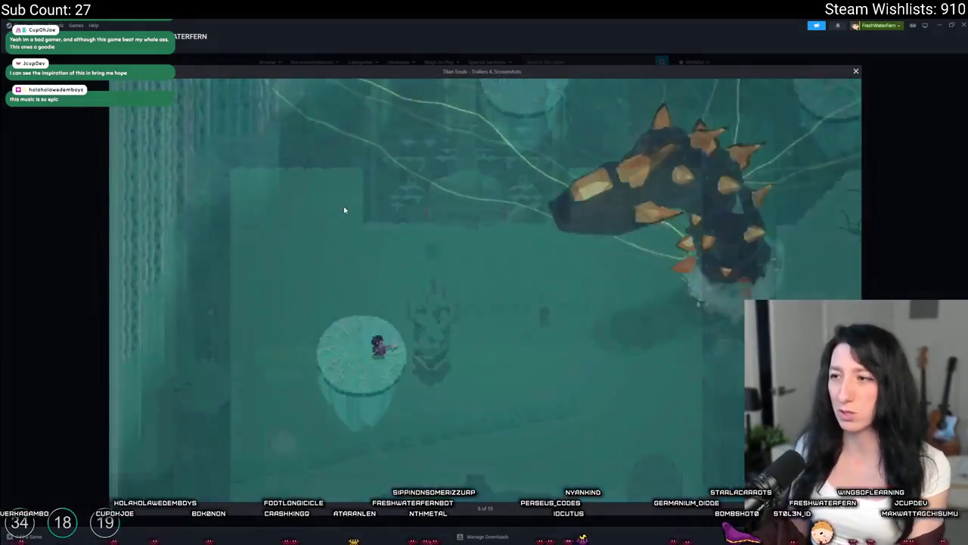
left_click(343, 206)
left_click(344, 210)
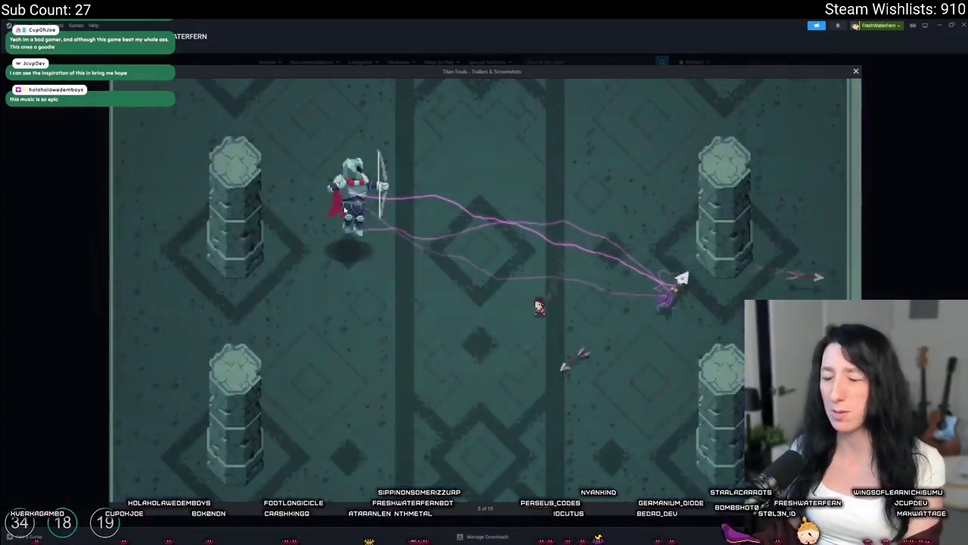
left_click(345, 210)
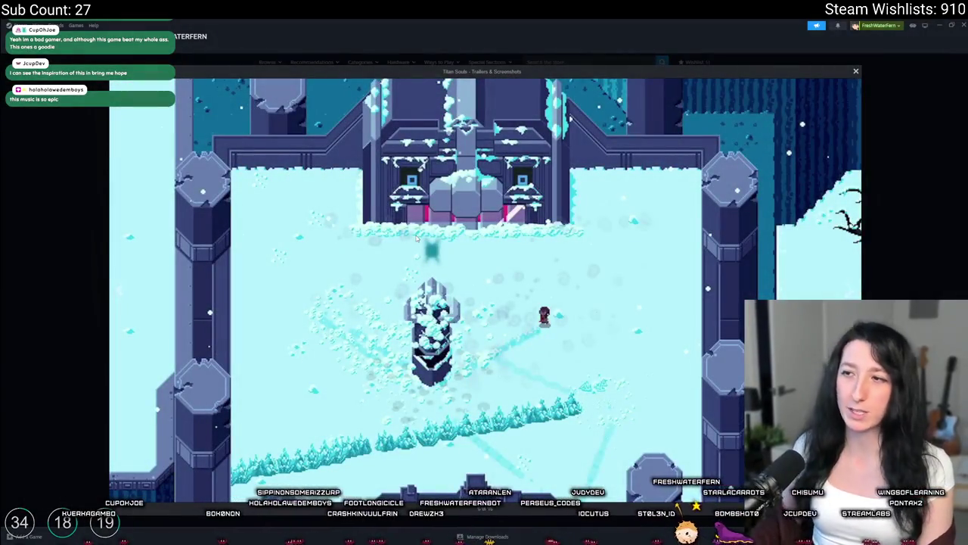
- Close the screenshot viewer and scroll through the Titan Souls store page
key("Escape")
scroll(517, 249, "down", 10)
scroll(517, 250, "down", 5)
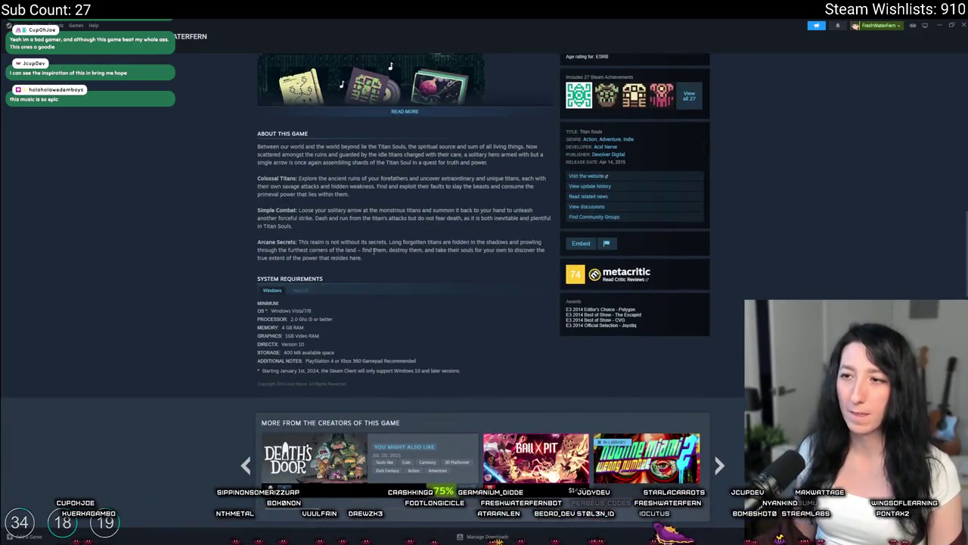
scroll(446, 288, "up", 2)
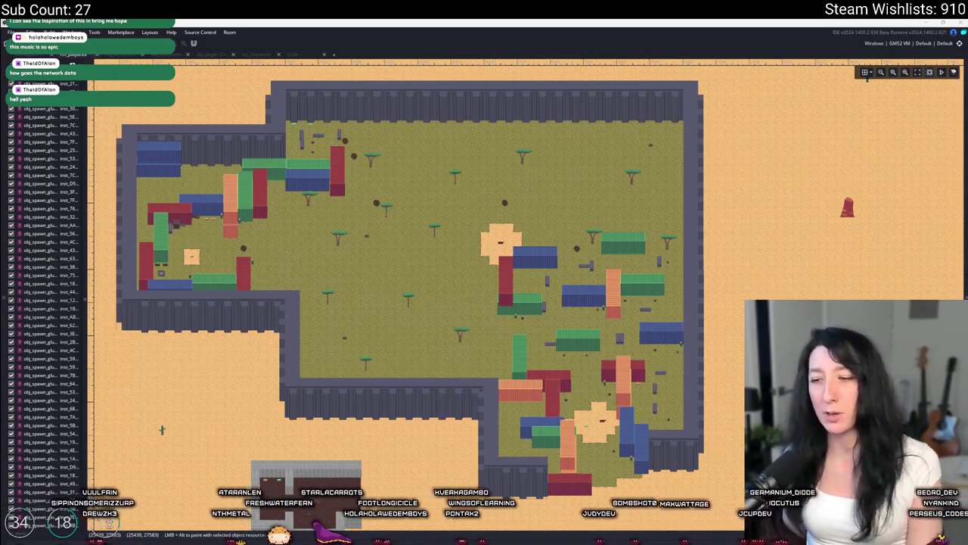
- Bring Steam back to the front through a system search for 'ste'
key("super")
type("ste")
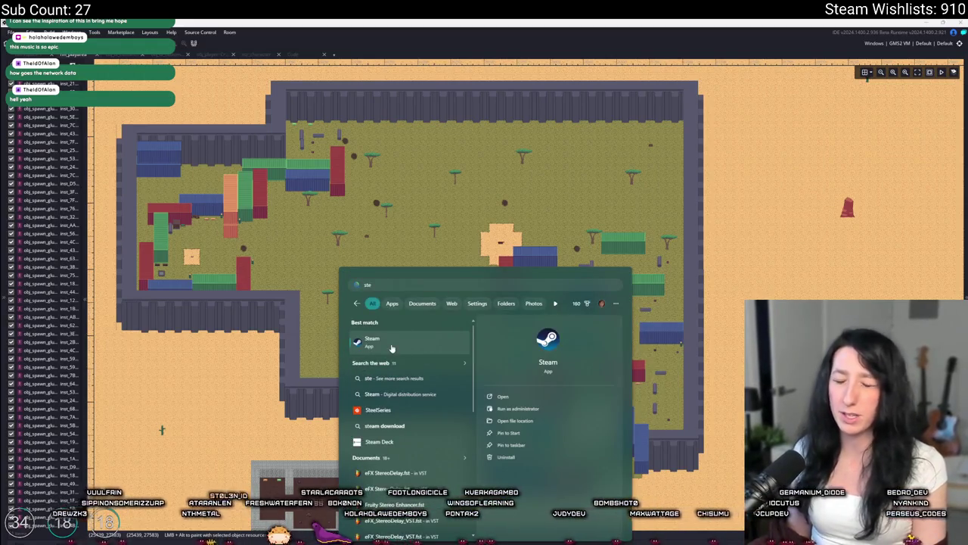
key("Return")
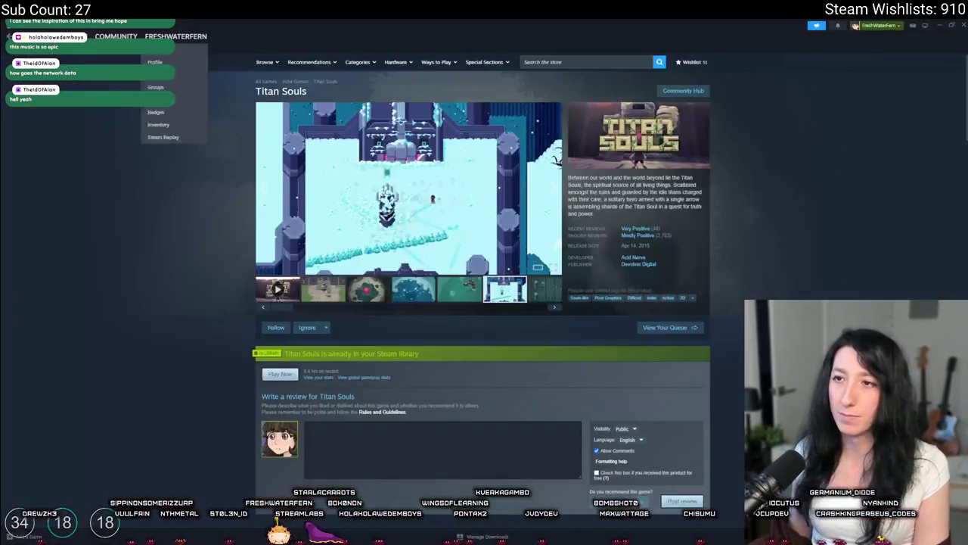
- Open PEAK from the store search, then reach Another Crab's Treasure via the Aggro Crab Games page
left_click(586, 61)
type("ak")
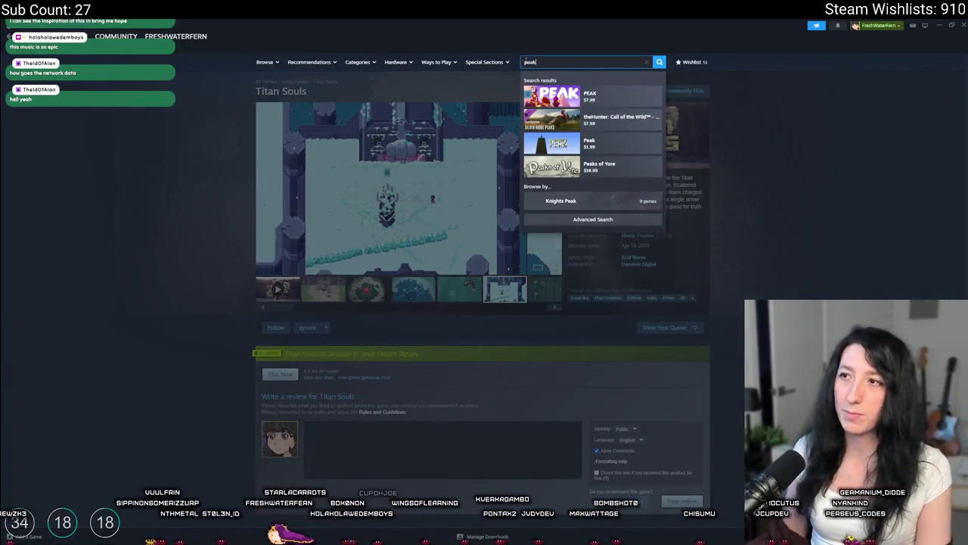
left_click(606, 95)
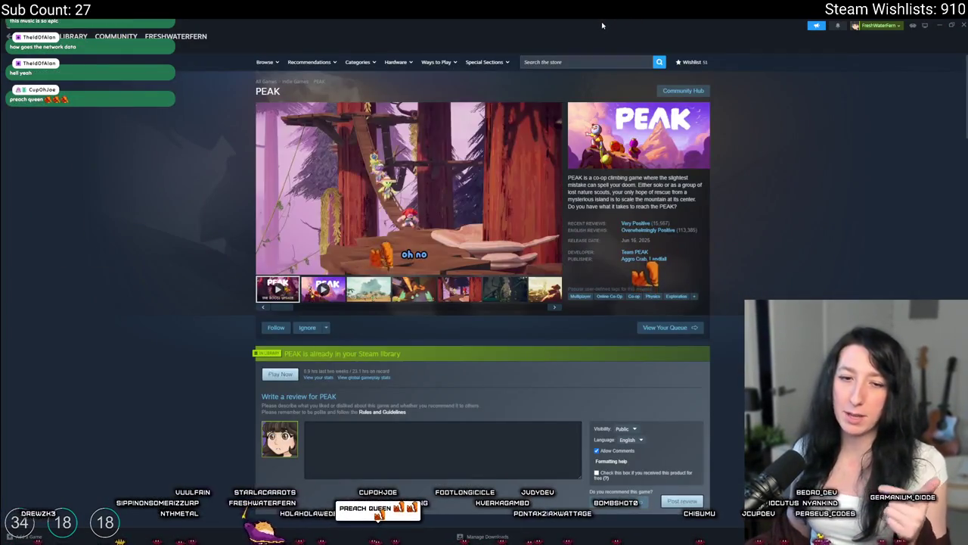
left_click(644, 260)
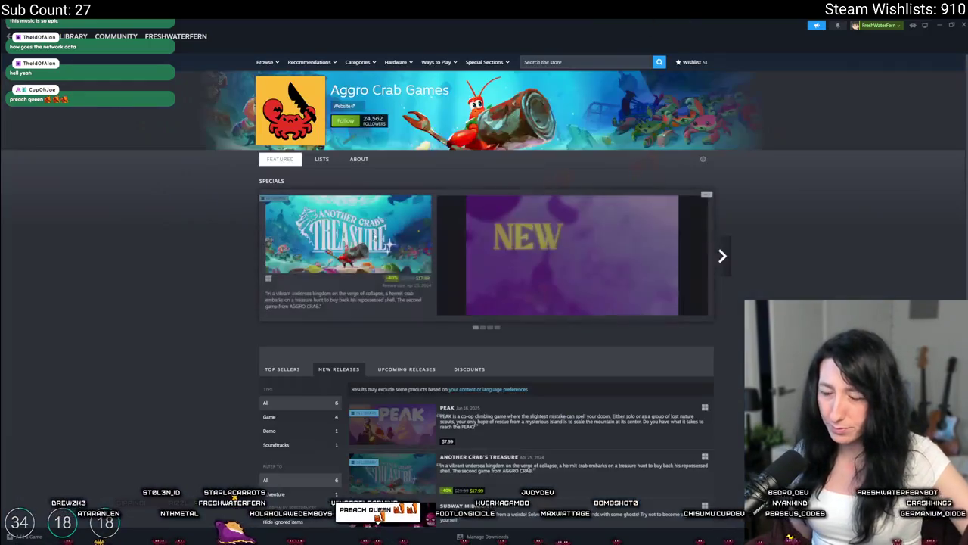
scroll(401, 333, "down", 3)
left_click(393, 322)
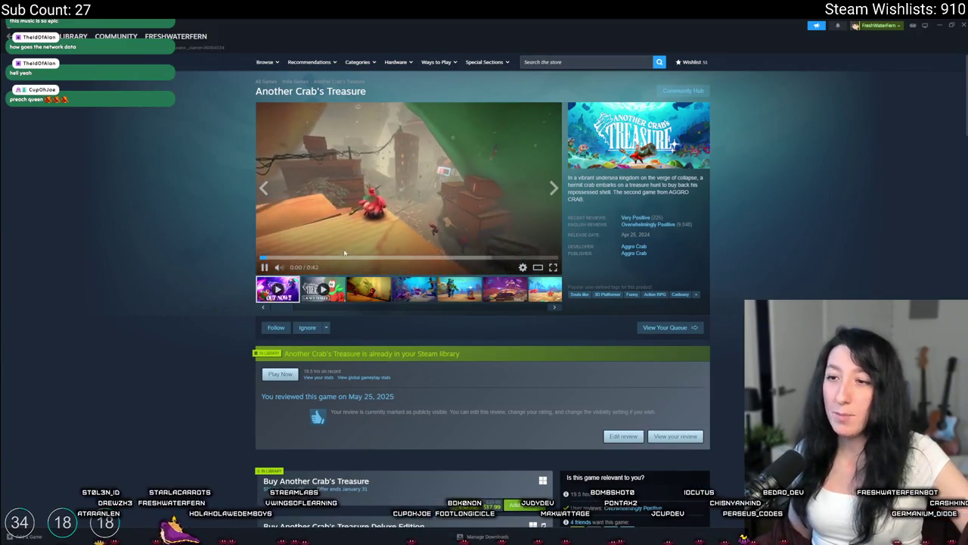
- Watch the Another Crab's Treasure trailer fullscreen twice, then return to the Aggro Crab Games page
scroll(515, 271, "down", 1)
left_click(553, 232)
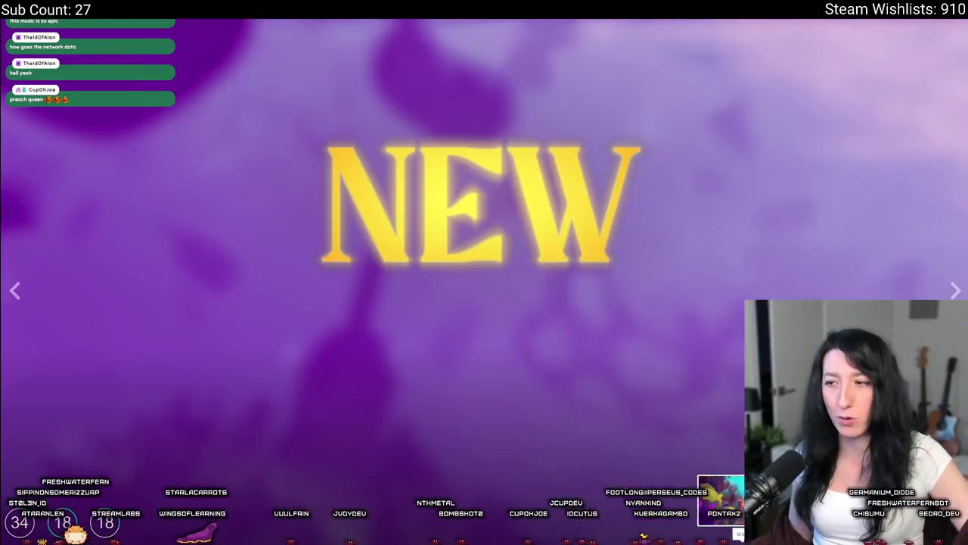
key("Escape")
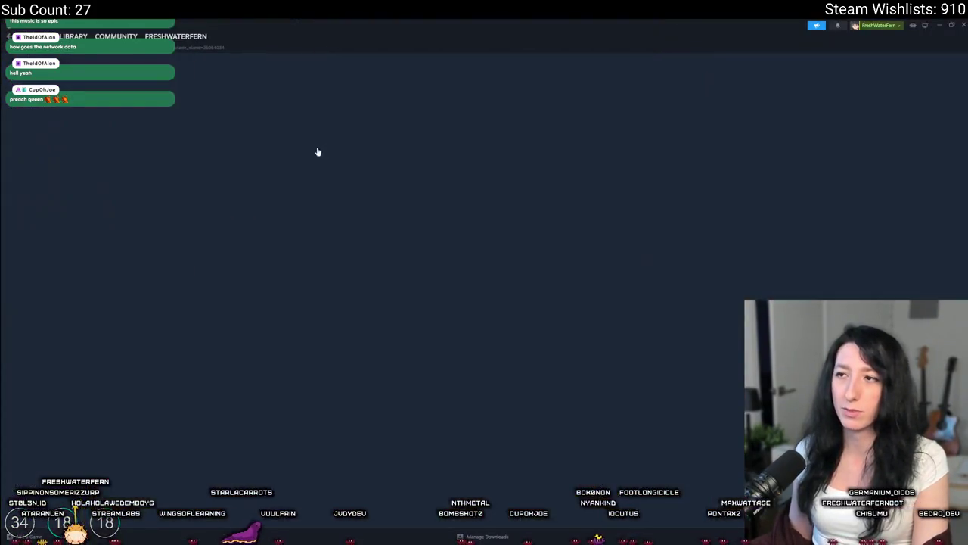
right_click(319, 151)
left_click(331, 178)
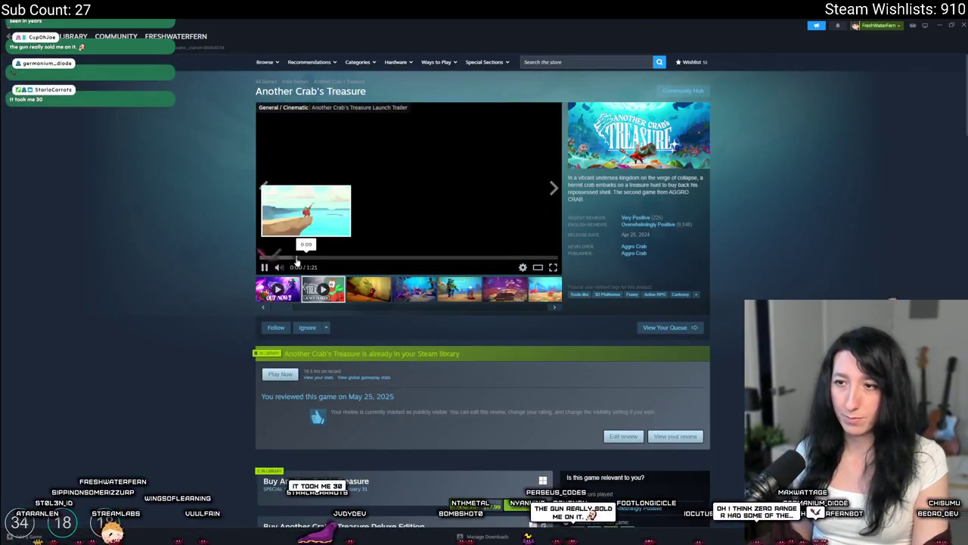
left_click(553, 267)
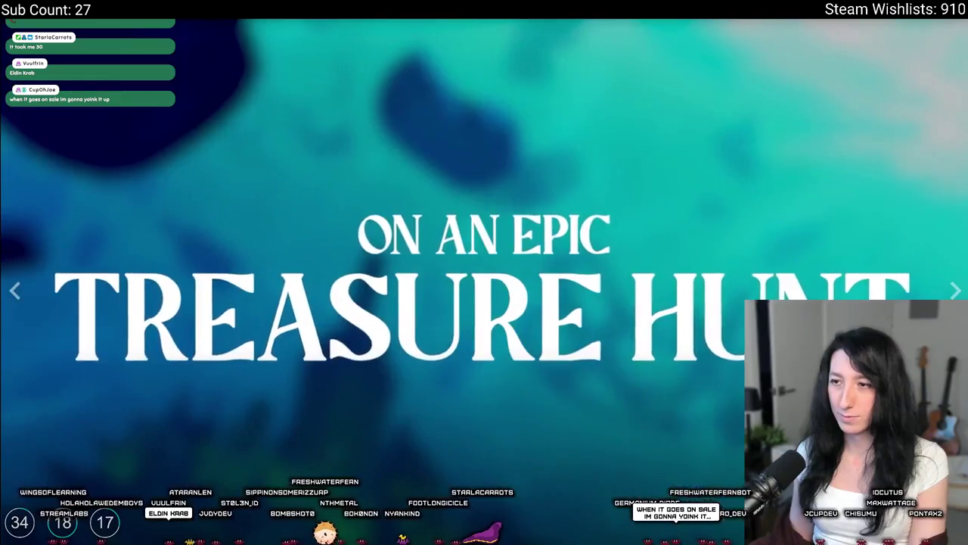
key("Escape")
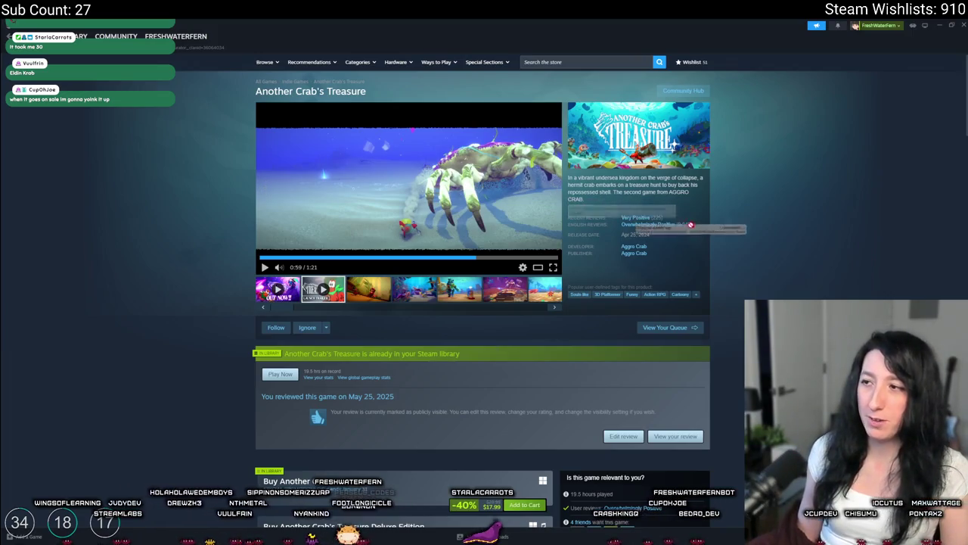
left_click(634, 246)
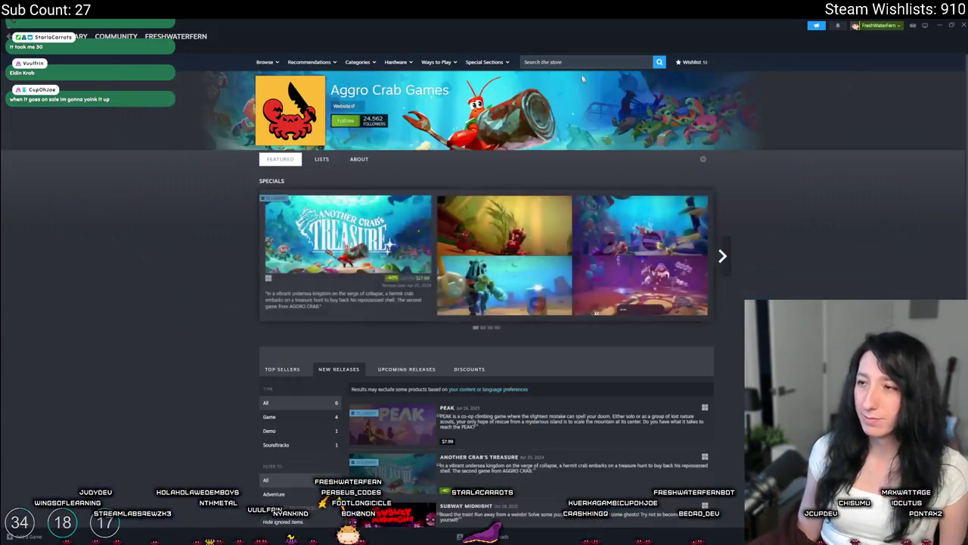
- Open PEAK from New Releases, watch its trailer fullscreen, enlarge its screenshots, and return to GameMaker
scroll(407, 294, "down", 5)
left_click(407, 281)
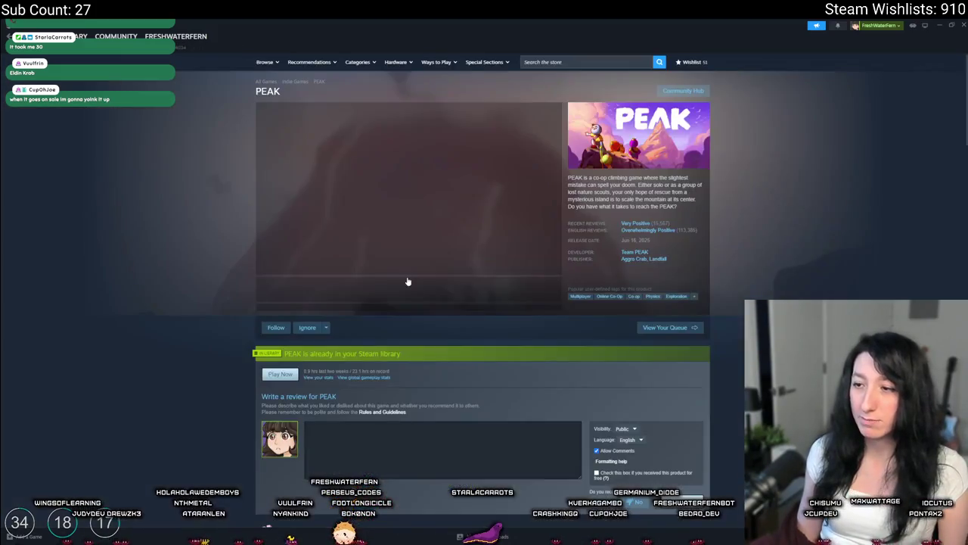
left_click(398, 187)
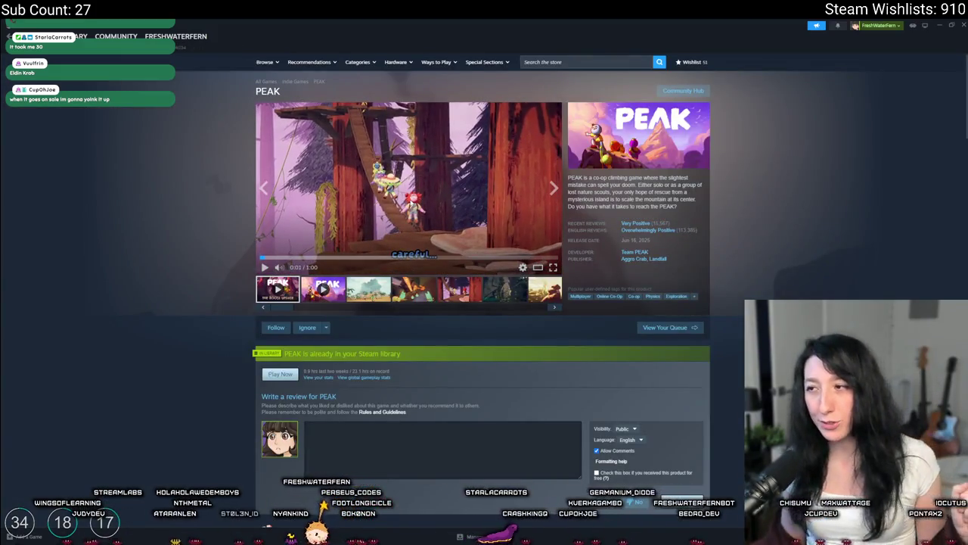
left_click(264, 267)
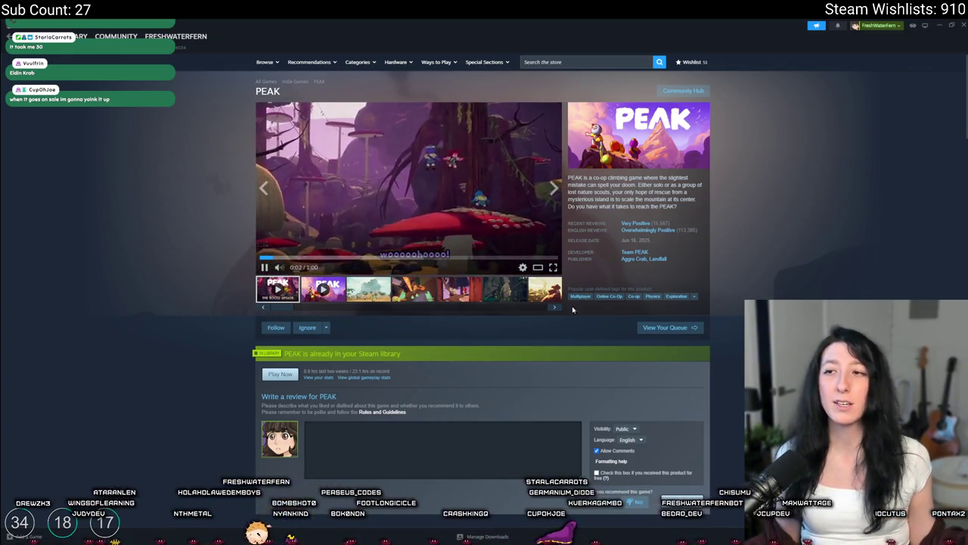
left_click(553, 267)
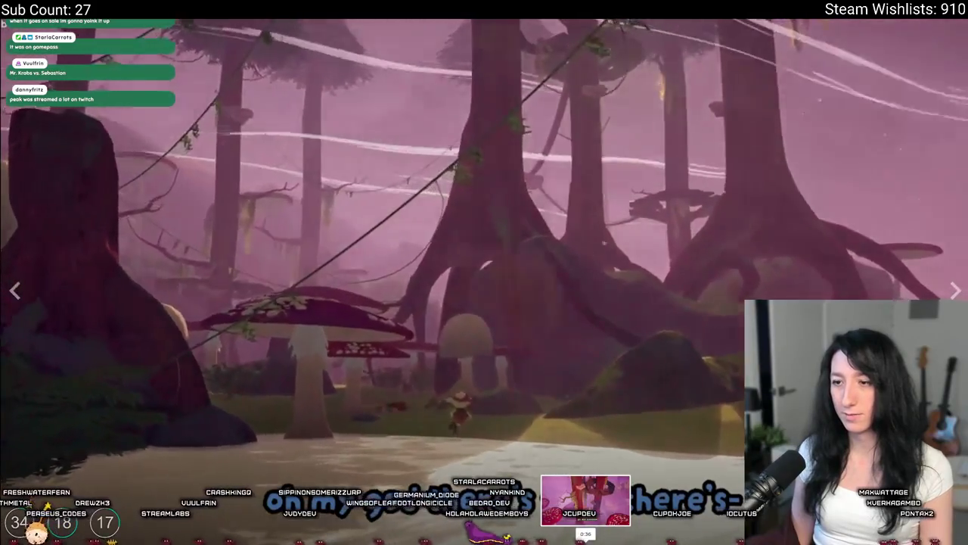
key("Escape")
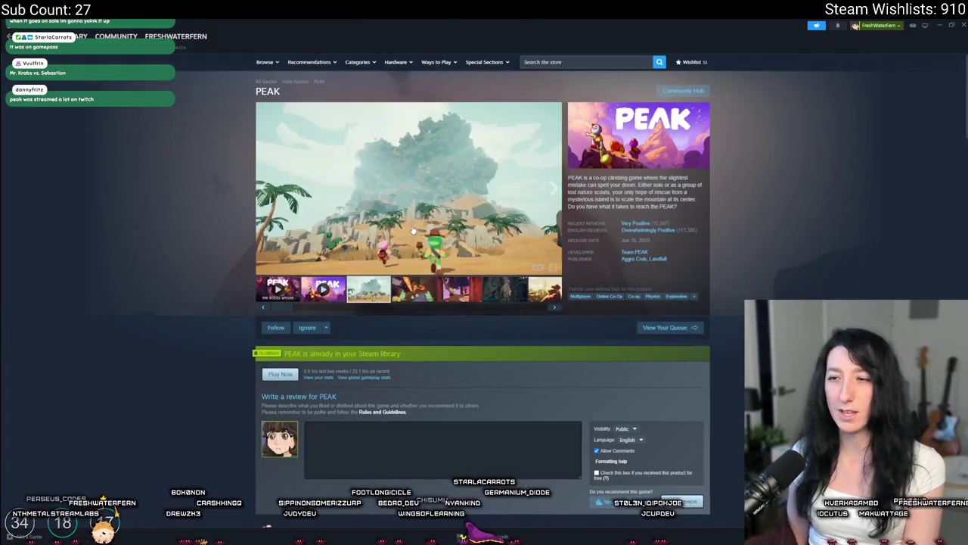
left_click(414, 231)
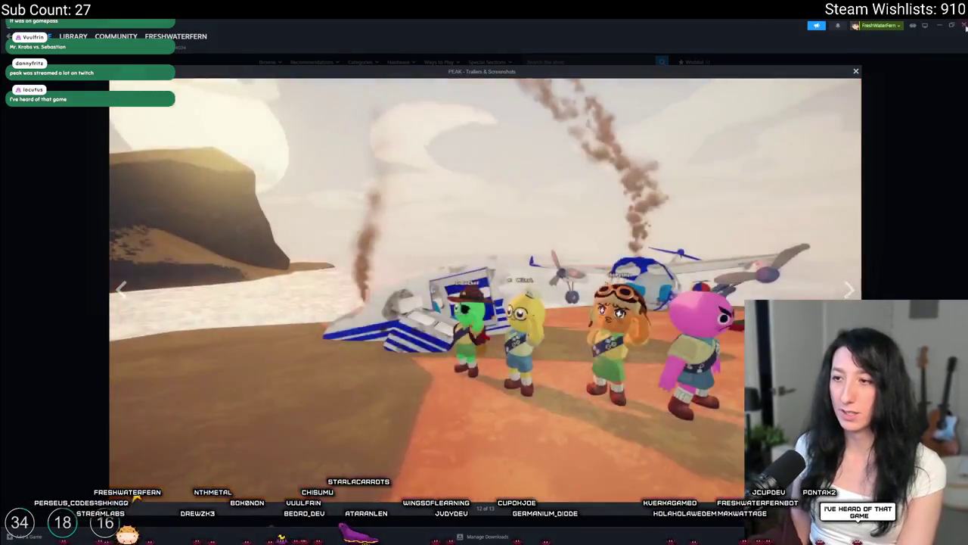
key("alt+Tab")
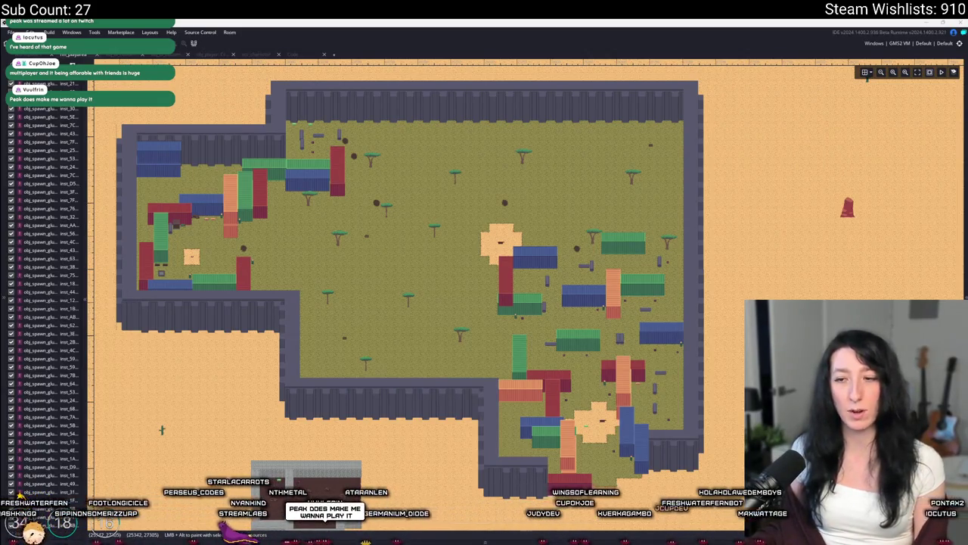
- Return to Steam, search 'zero ranger', and watch the ZeroRanger trailer fullscreen
key("super")
type("steam")
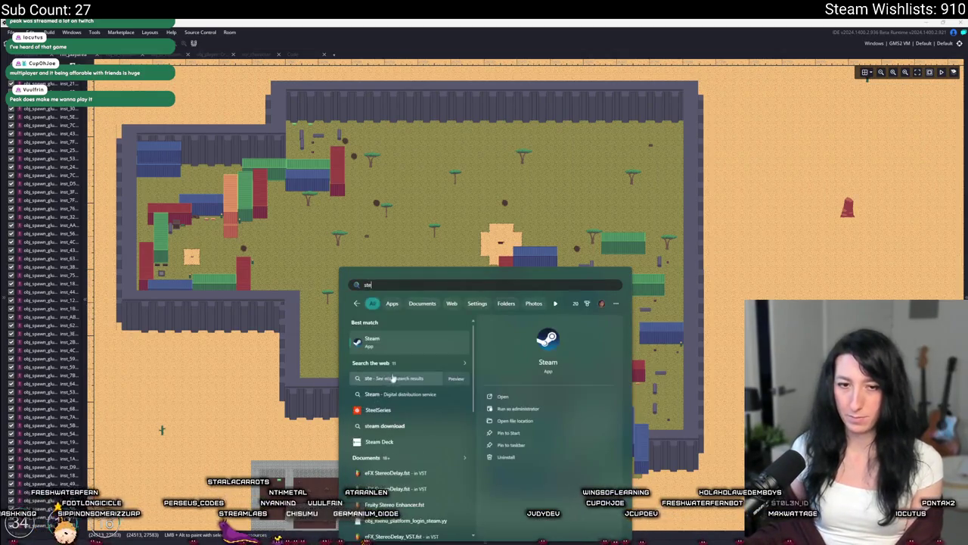
key("Return")
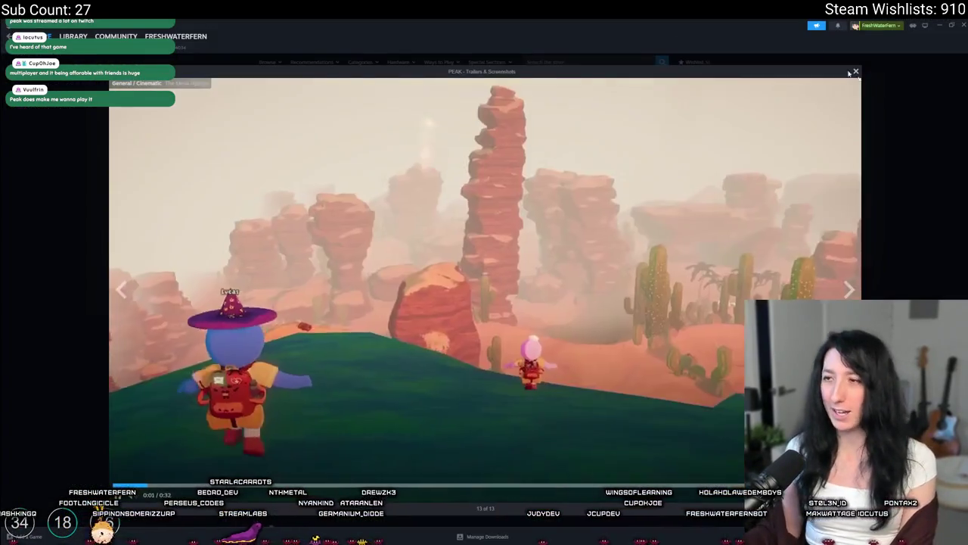
key("Escape")
left_click(621, 62)
type("zero ranger")
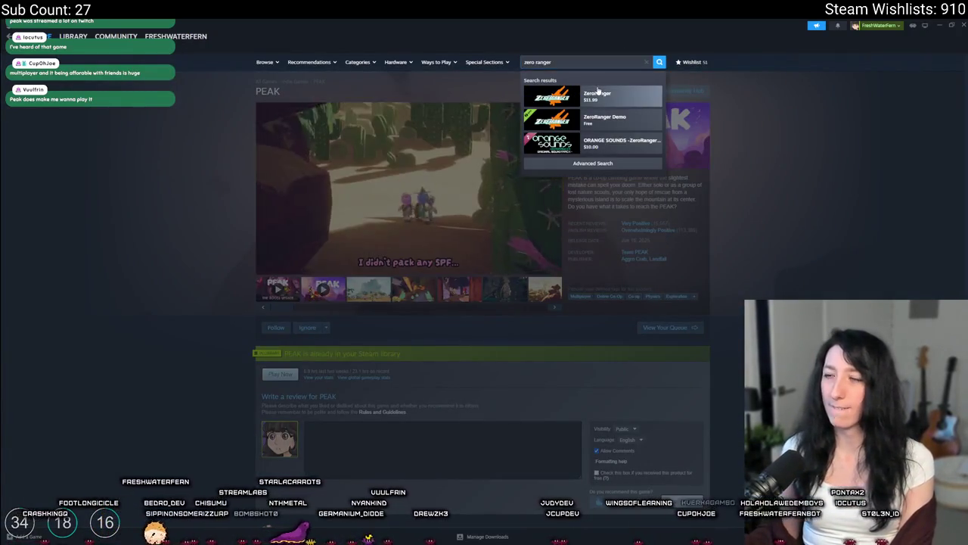
left_click(601, 94)
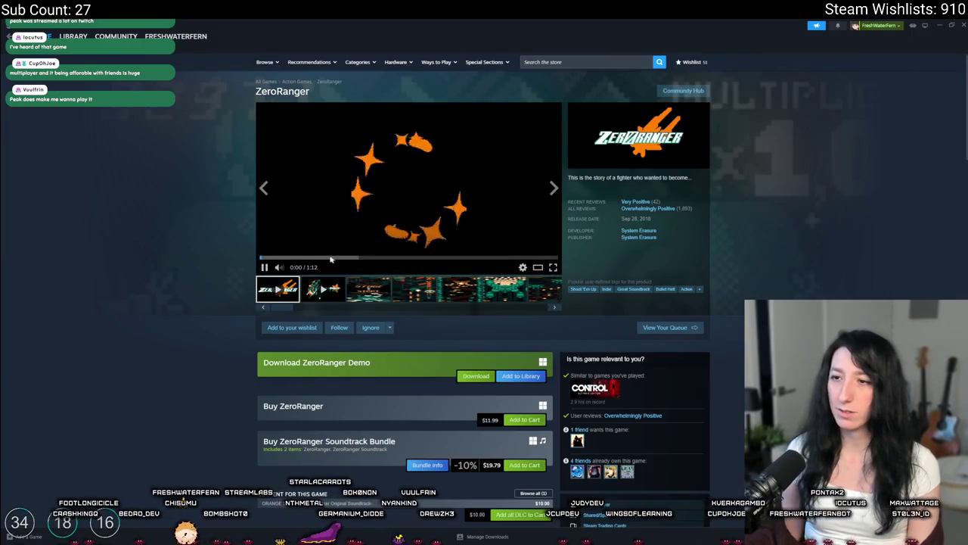
left_click(551, 267)
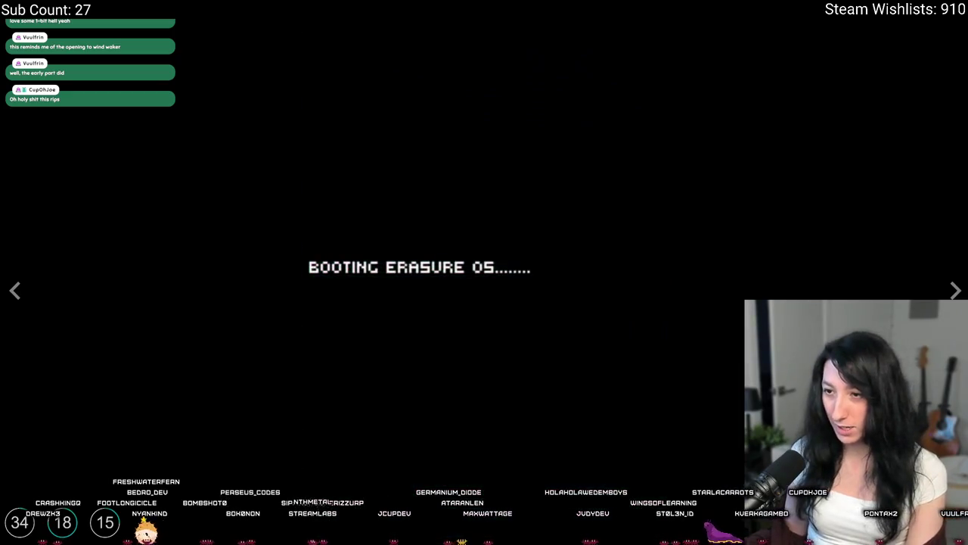
key("Escape")
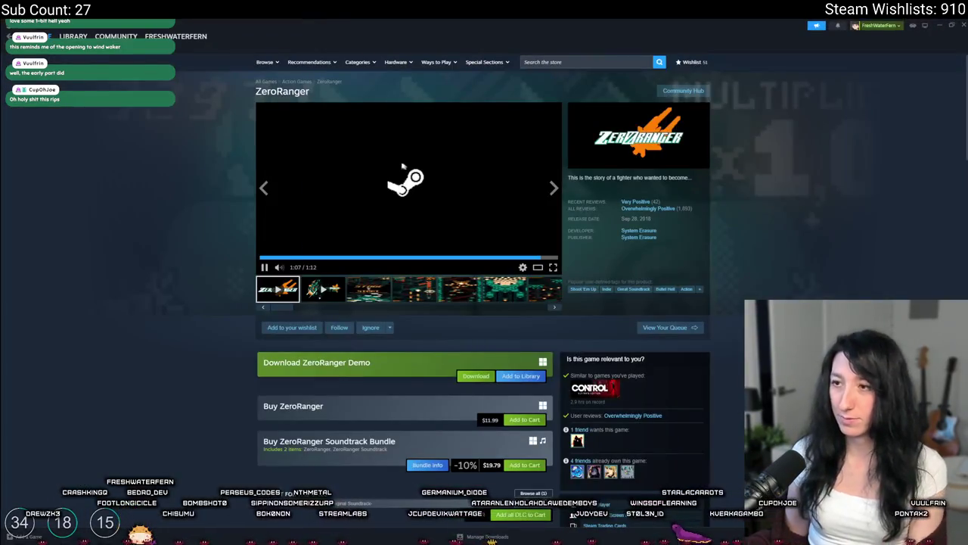
- Pause the ZeroRanger trailer and step through its screenshots, starting with STAGE START
left_click(370, 169)
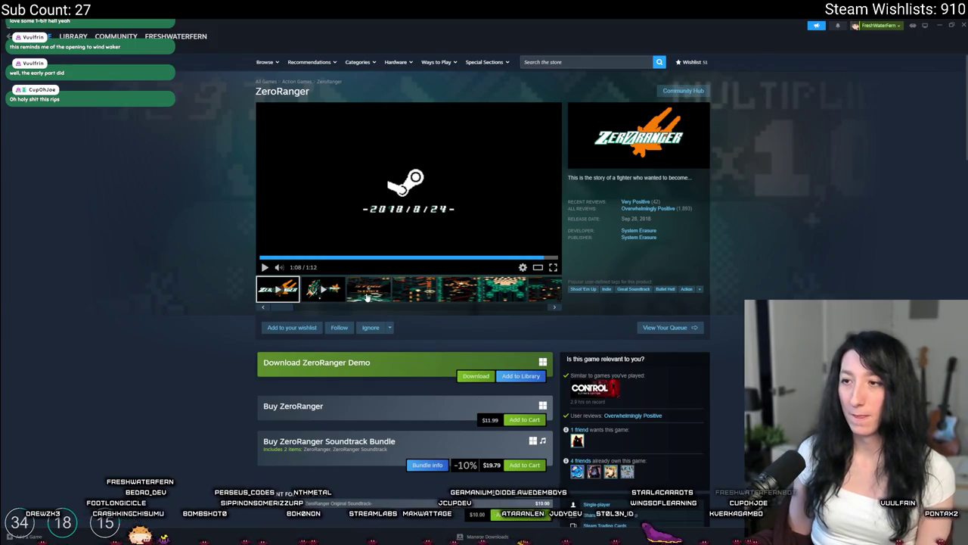
left_click(369, 297)
left_click(409, 189)
left_click(894, 271)
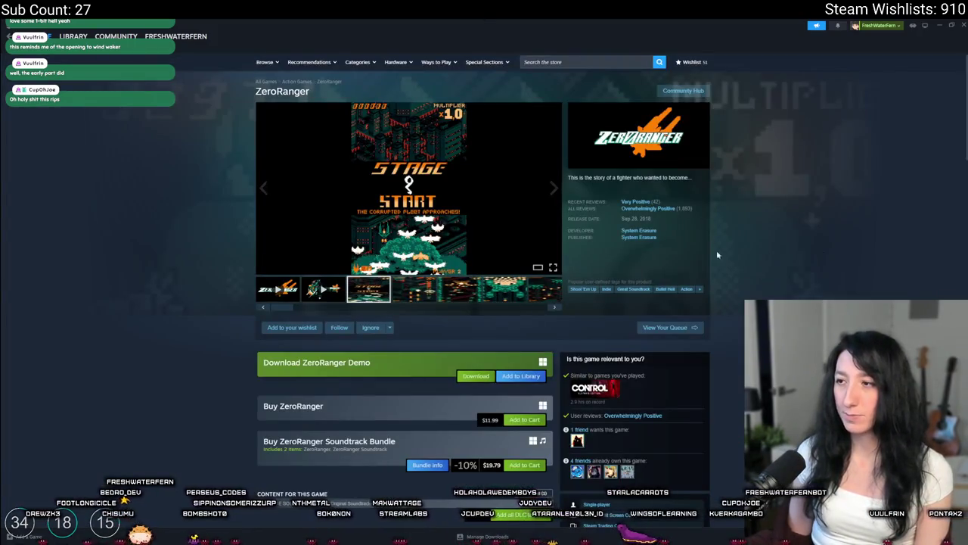
left_click(460, 288)
left_click(501, 292)
left_click(540, 289)
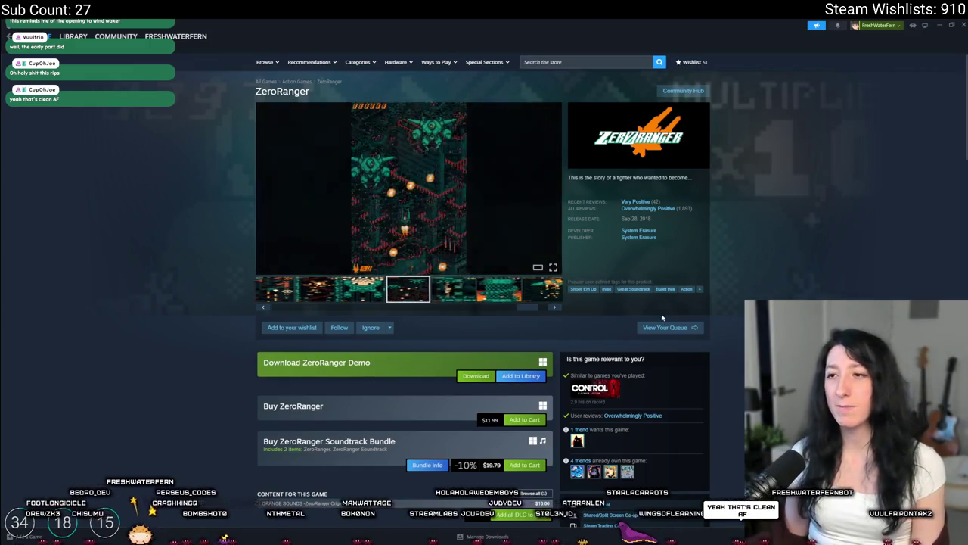
- View more ZeroRanger screenshots enlarged, then open the System Erasure developer page
scroll(454, 212, "down", 2)
scroll(448, 204, "up", 2)
scroll(448, 205, "down", 3)
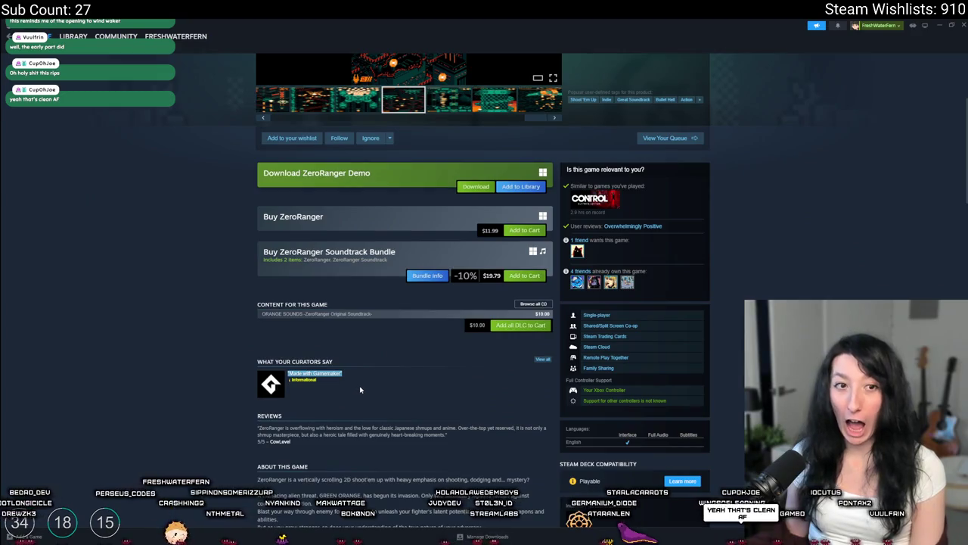
scroll(356, 387, "up", 3)
left_click(395, 183)
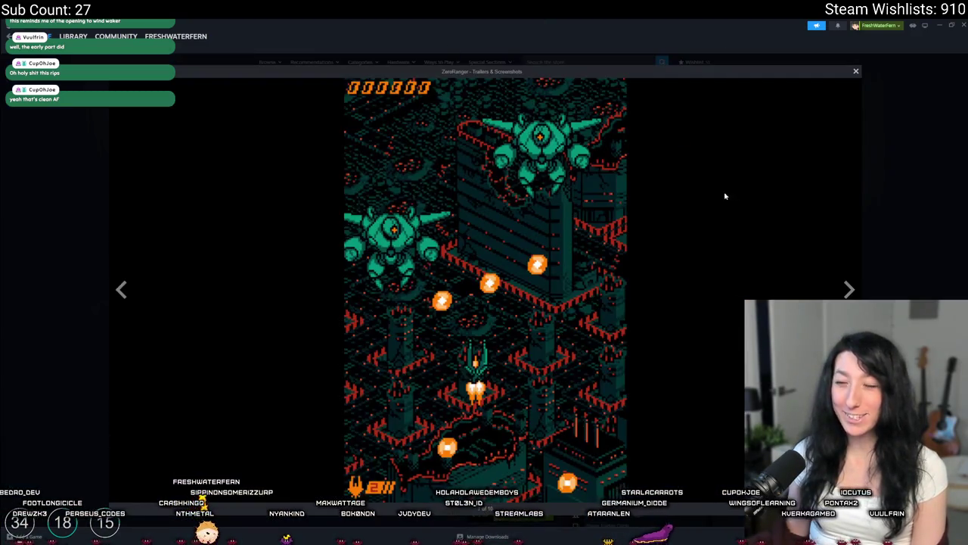
left_click(850, 288)
left_click(837, 266)
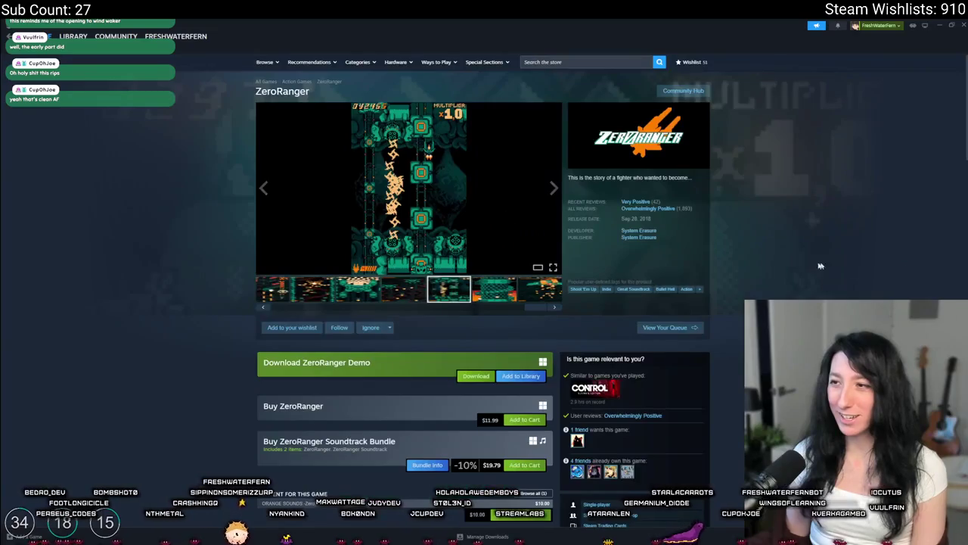
left_click(650, 232)
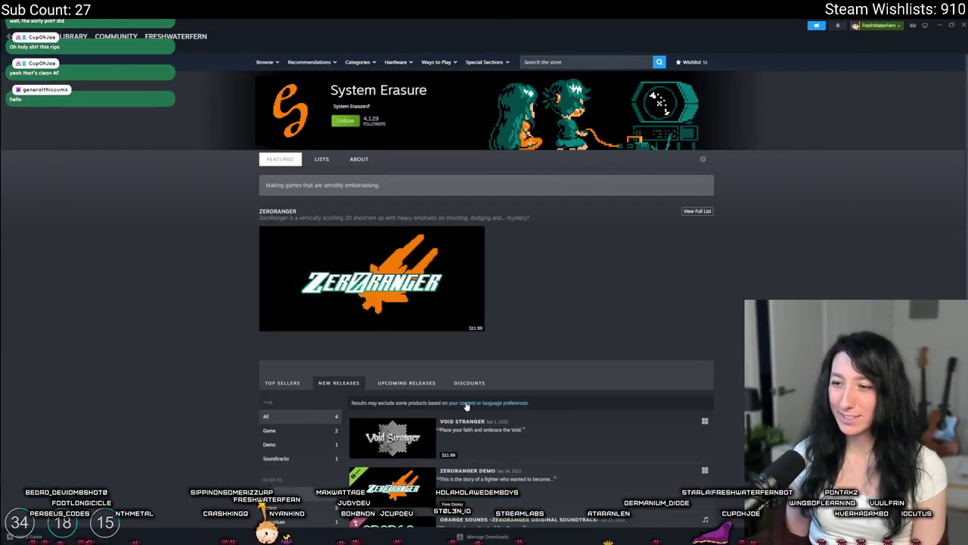
- Open Void Stranger from New Releases, skip its trailer past one minute, and watch it fullscreen
scroll(504, 262, "down", 3)
left_click(508, 257)
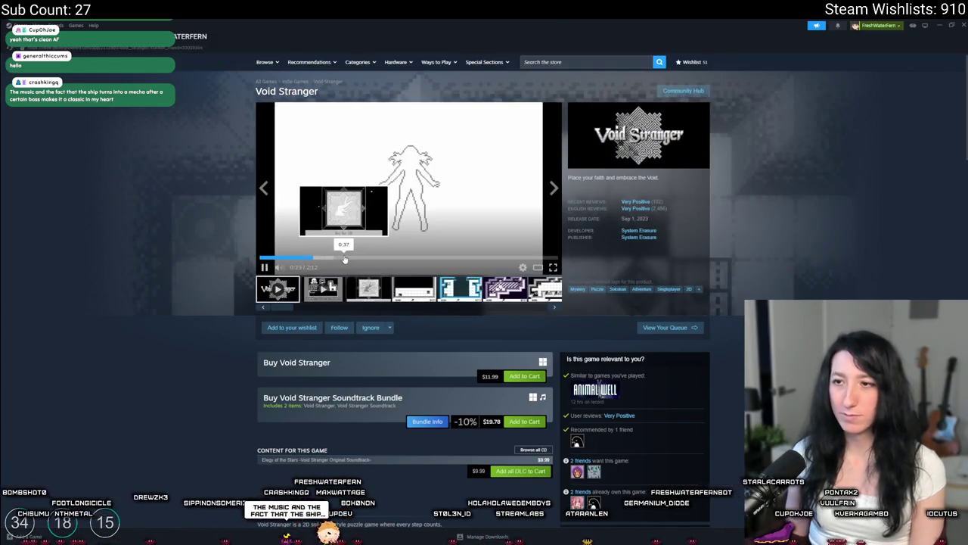
left_click(344, 259)
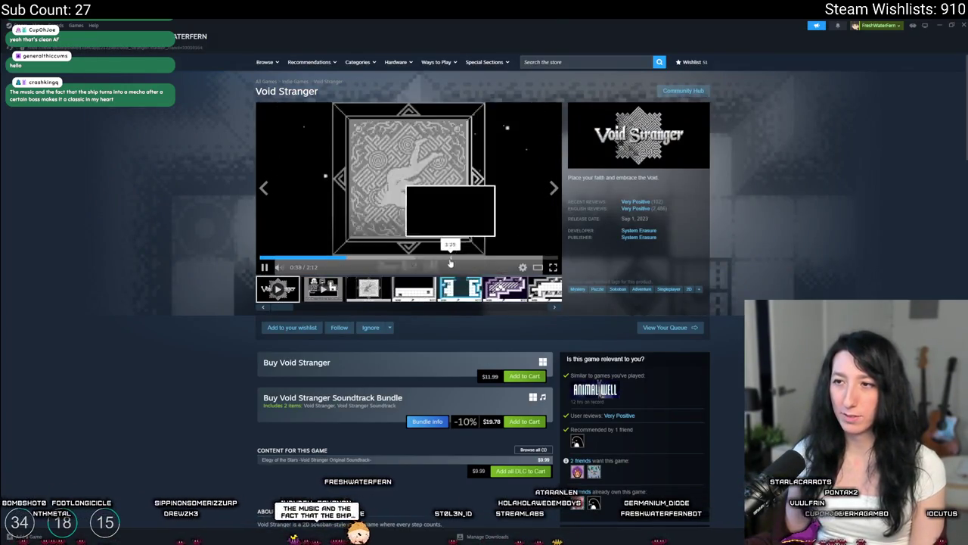
left_click(397, 258)
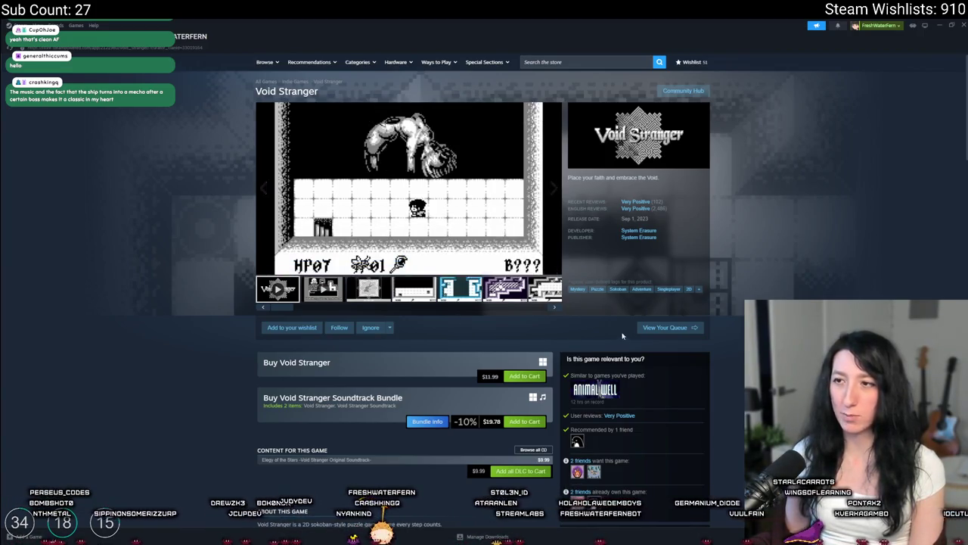
left_click(485, 250)
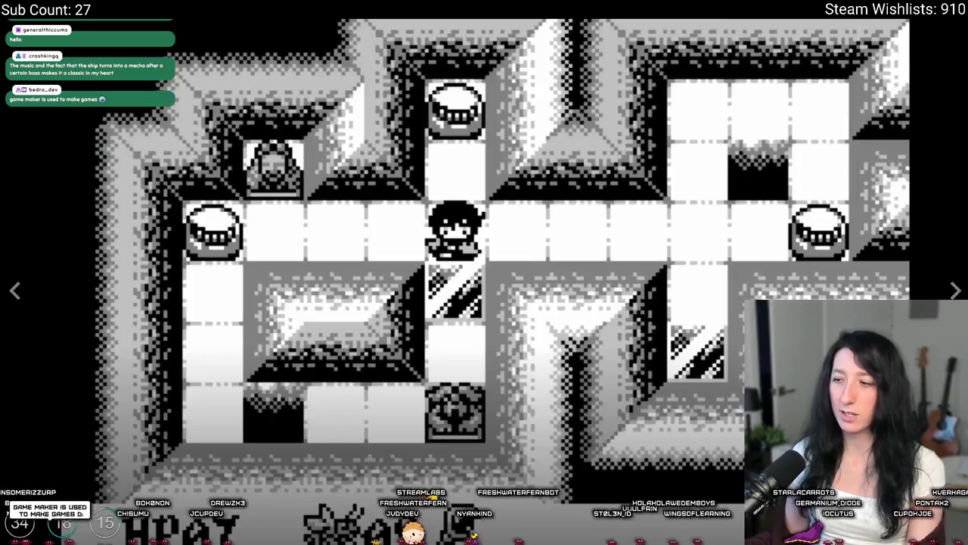
key("Escape")
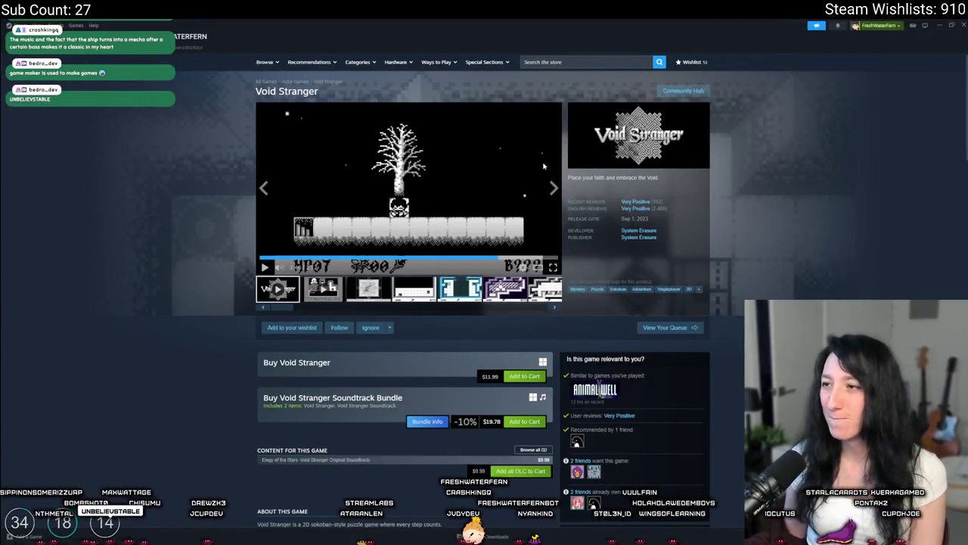
scroll(492, 212, "down", 2)
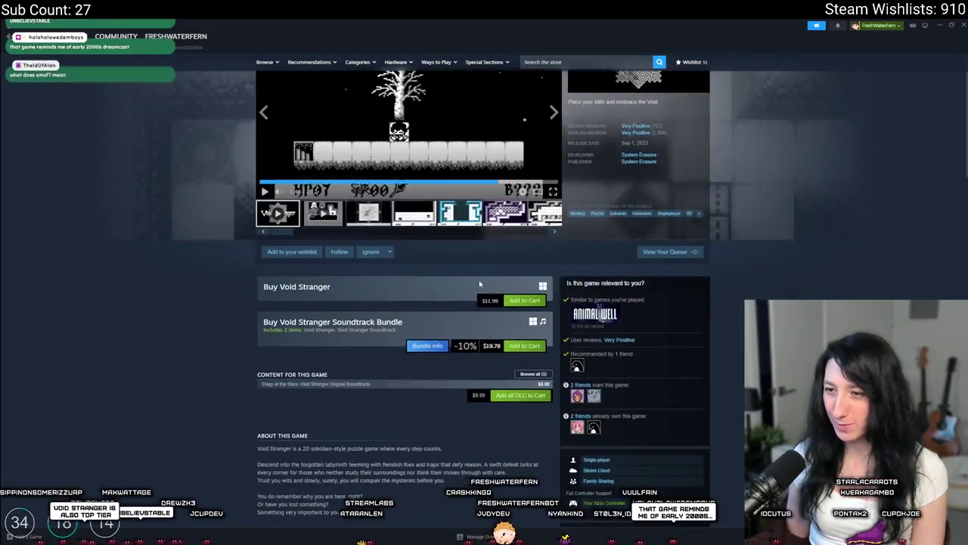
scroll(459, 195, "up", 2)
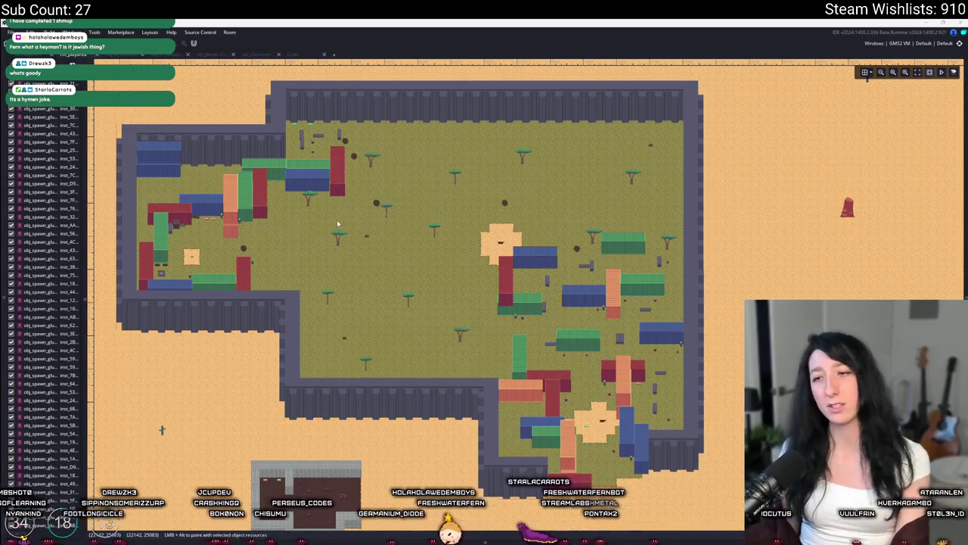
- Build and run the Gum Squad project with F5
key("F5")
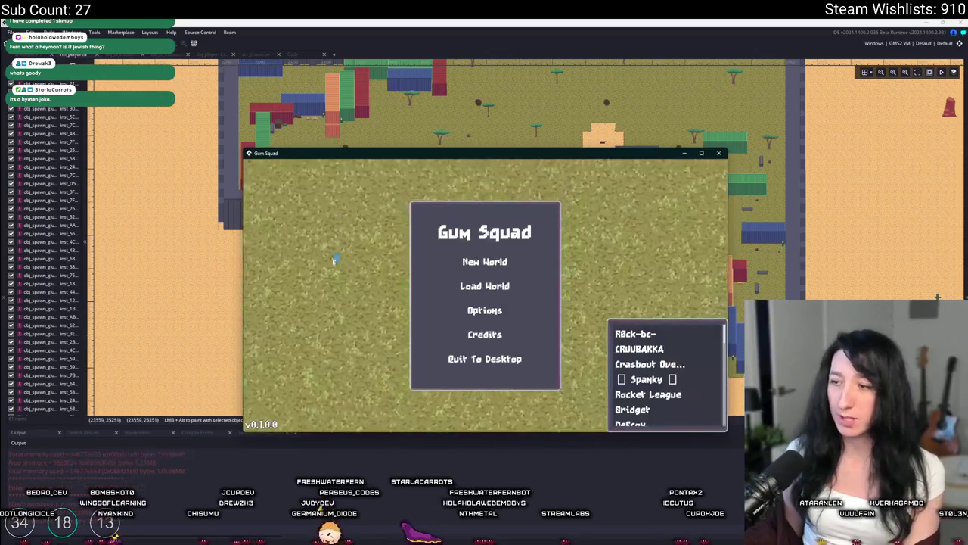
- Start a new world and create a lobby, abort the backpack-variable crash, and open the outfit script
left_click(471, 201)
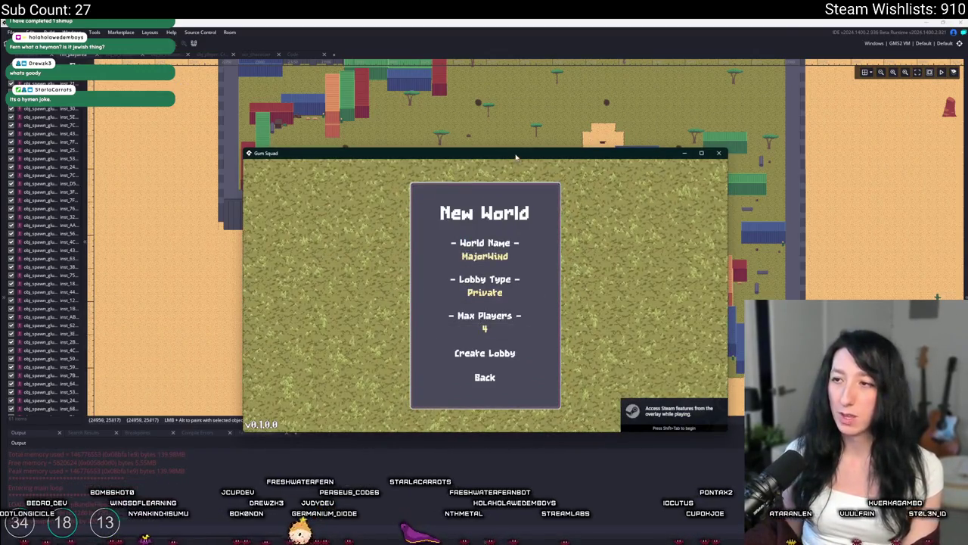
double_click(516, 157)
left_click(488, 400)
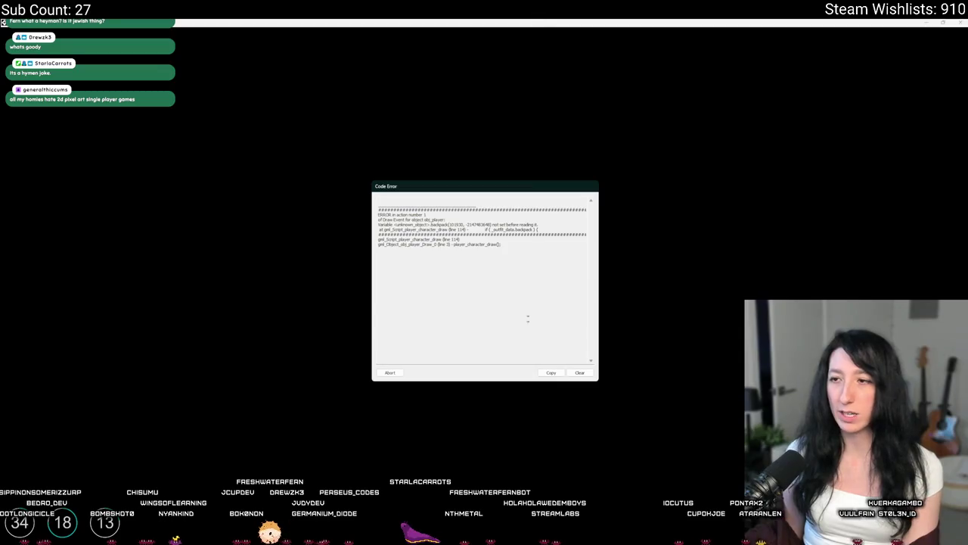
left_click(389, 372)
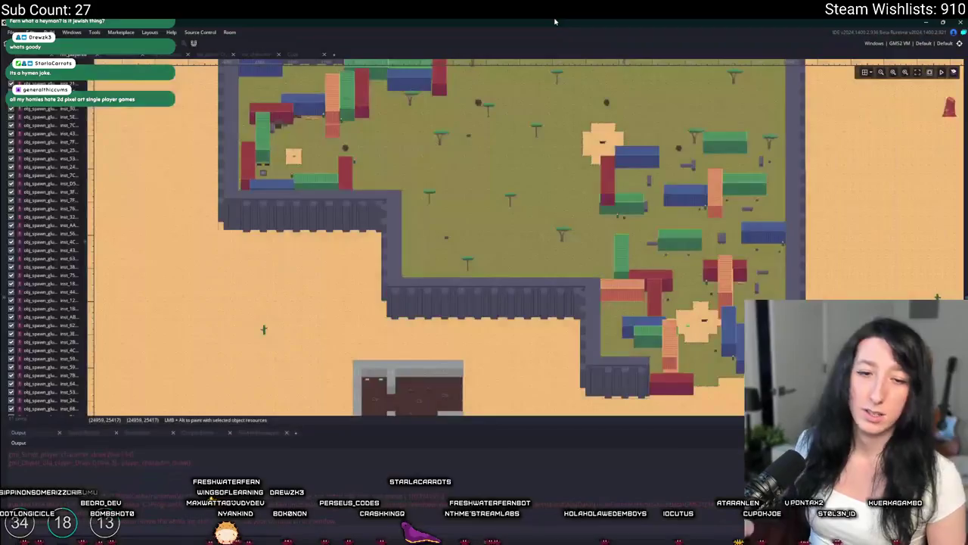
left_click(272, 53)
scroll(240, 119, "up", 10)
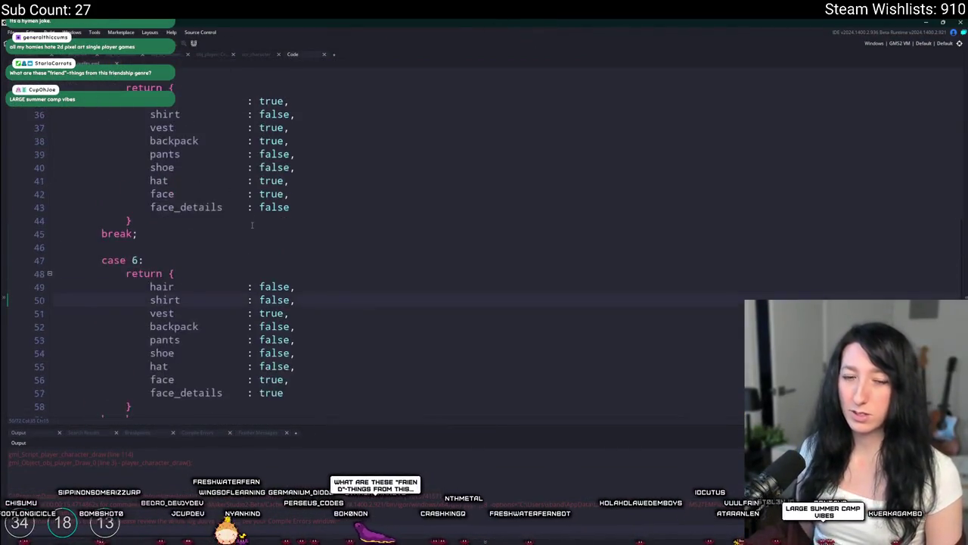
- Add 'backpack : true,' after the vest line in the final return block, then rerun the game
scroll(173, 214, "down", 12)
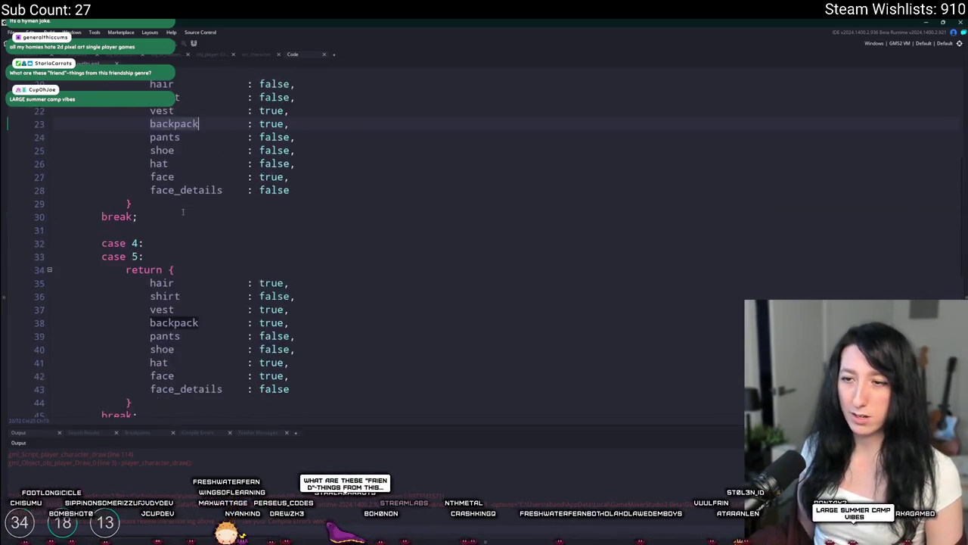
left_click(273, 281)
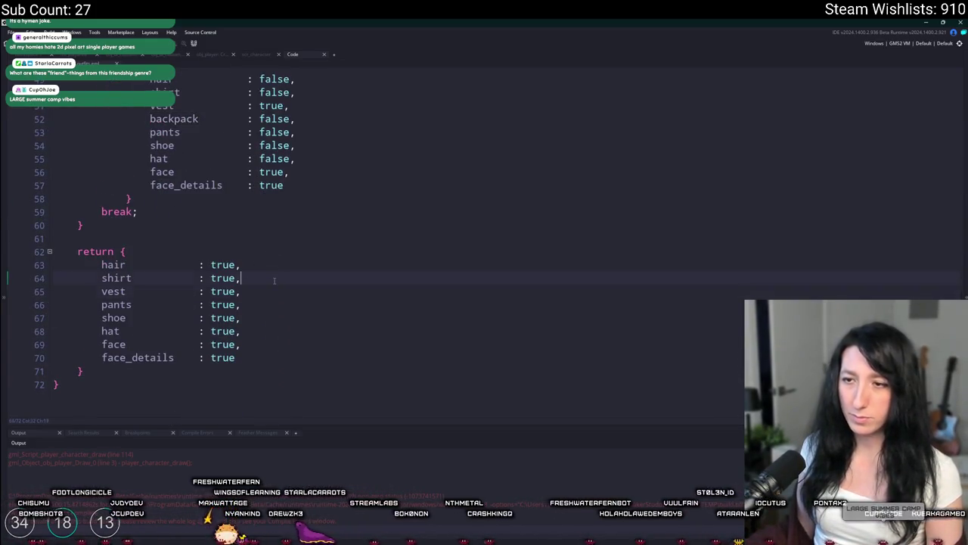
scroll(274, 281, "up", 2)
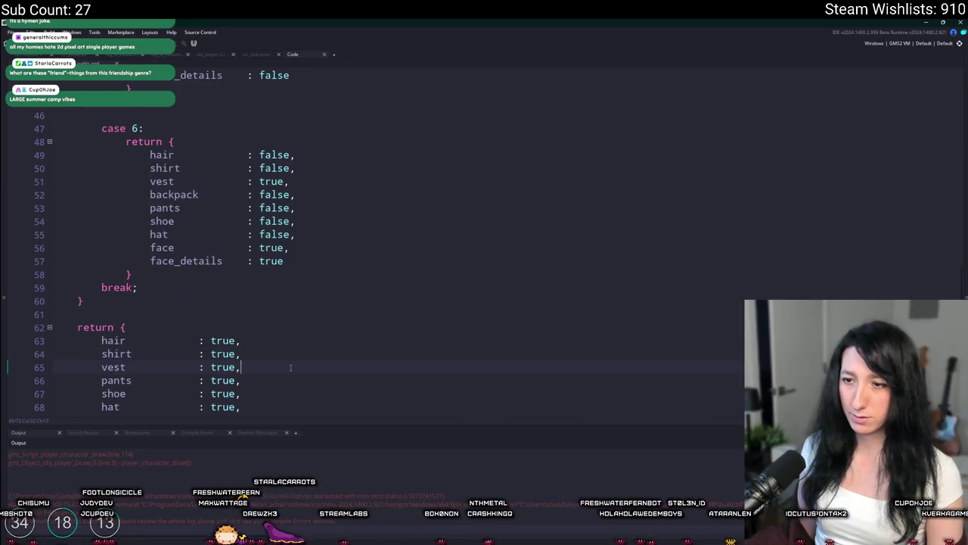
key("Return")
type("backpack        :")
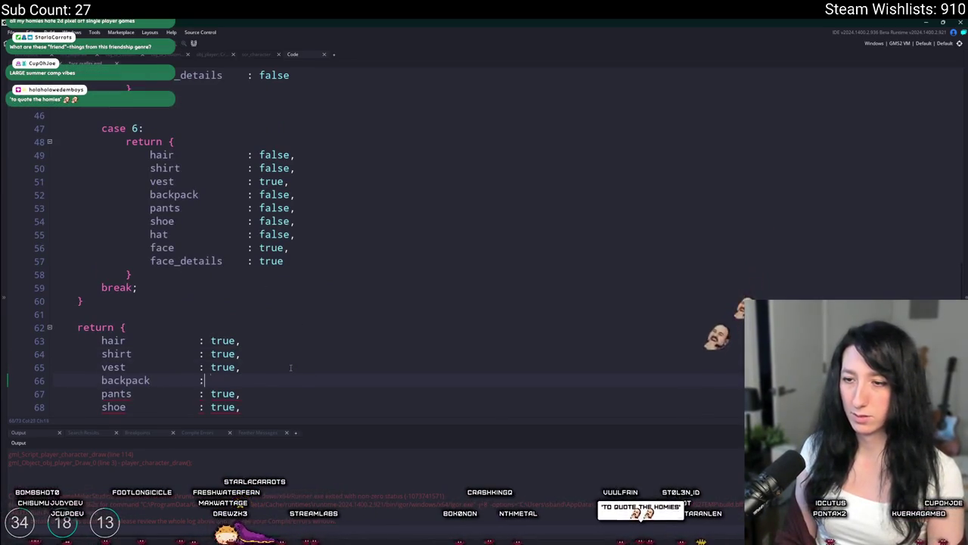
type(" true,")
key("F5")
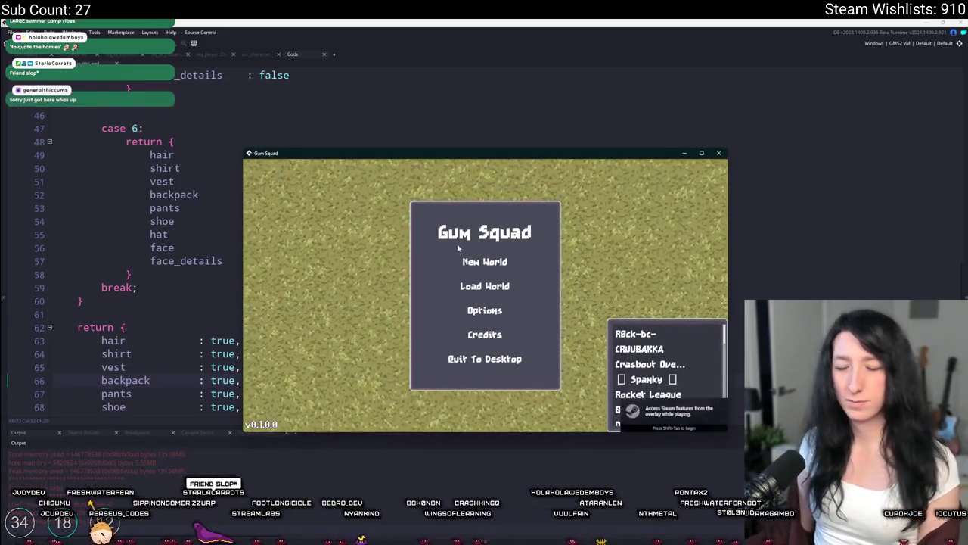
- Create a new world lobby, enter the desert level, and open the inventory screen
left_click(473, 261)
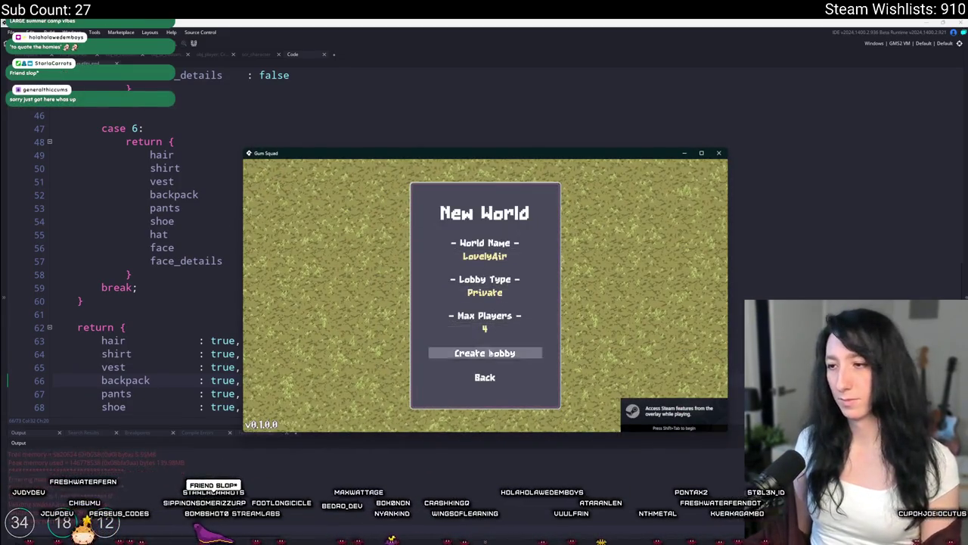
key("Return")
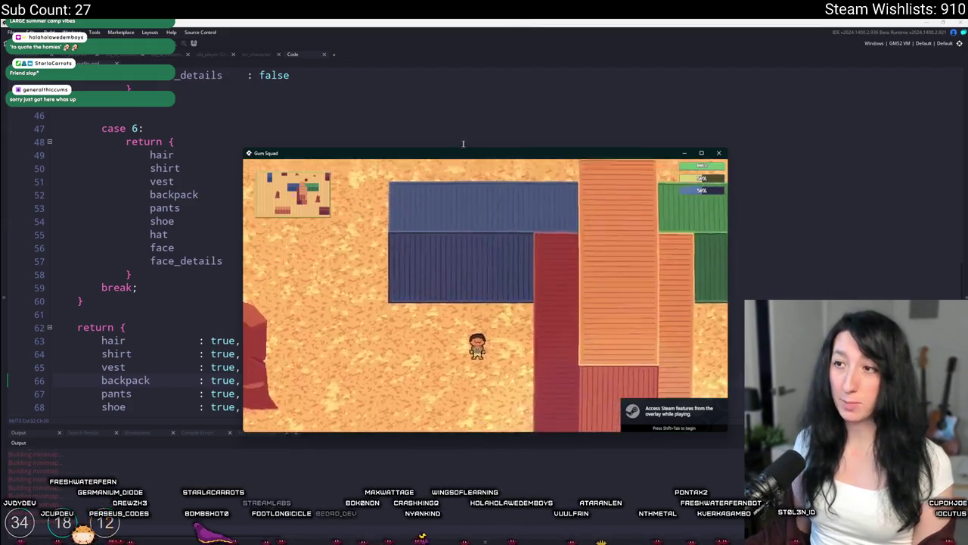
key("Tab")
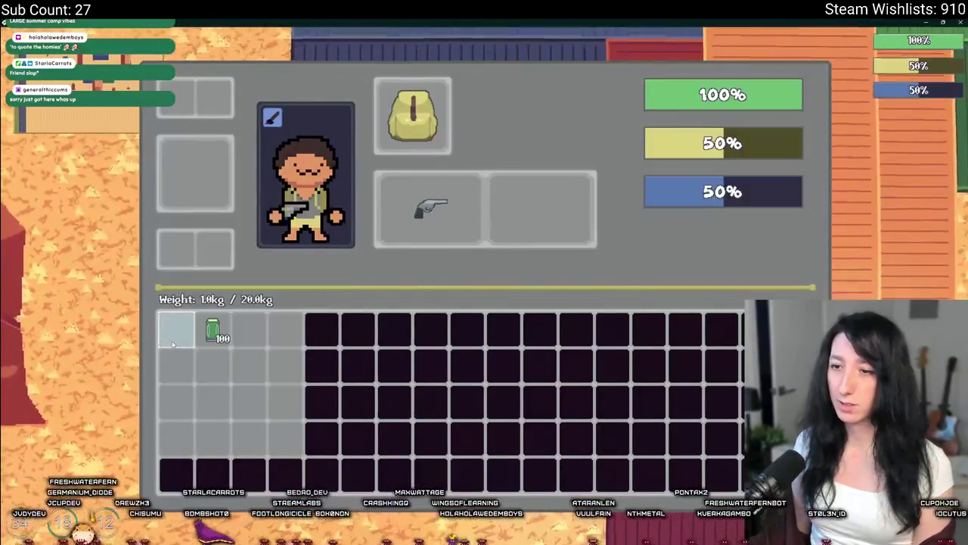
- Walk the character around the desert's containers and rocks, then close the game window
key("w")
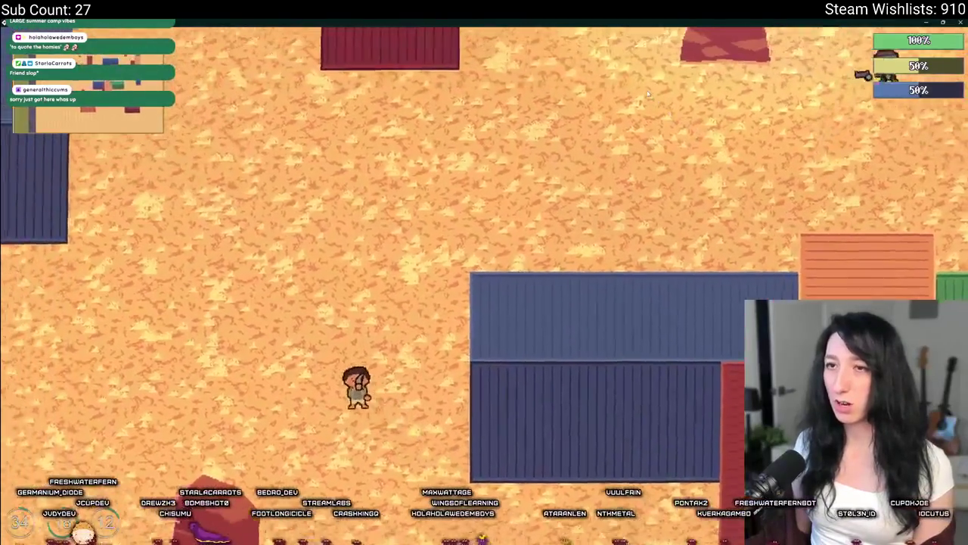
key("w")
key("d")
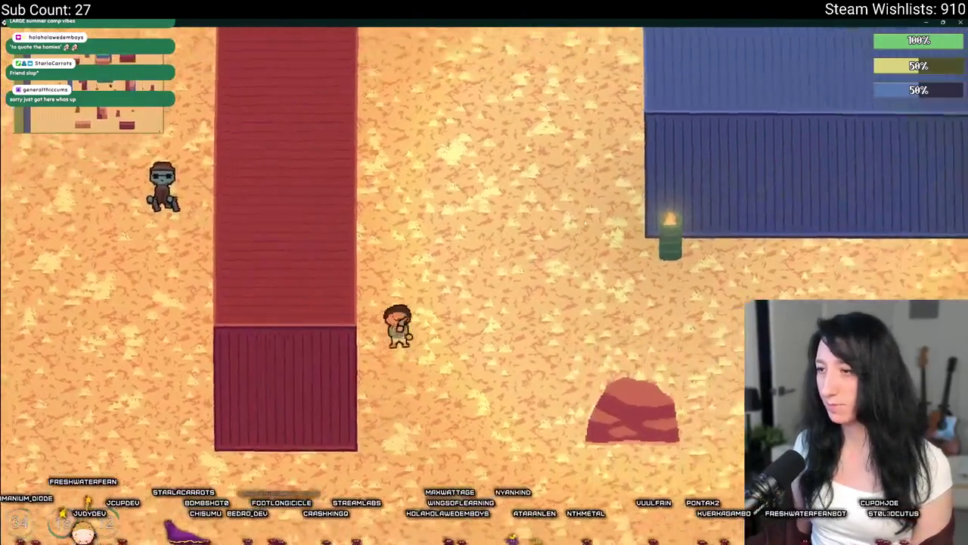
key("a")
key("s")
key("s")
key("a")
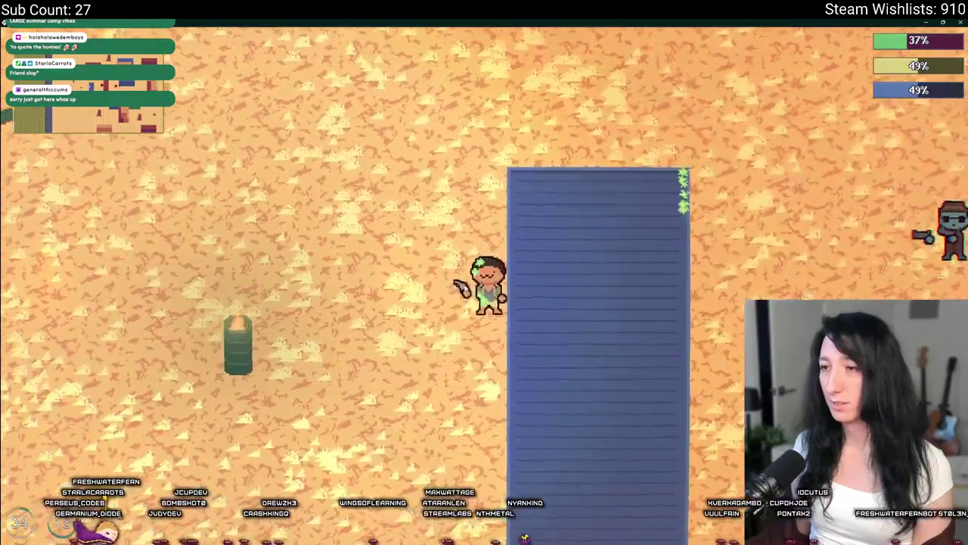
key("s")
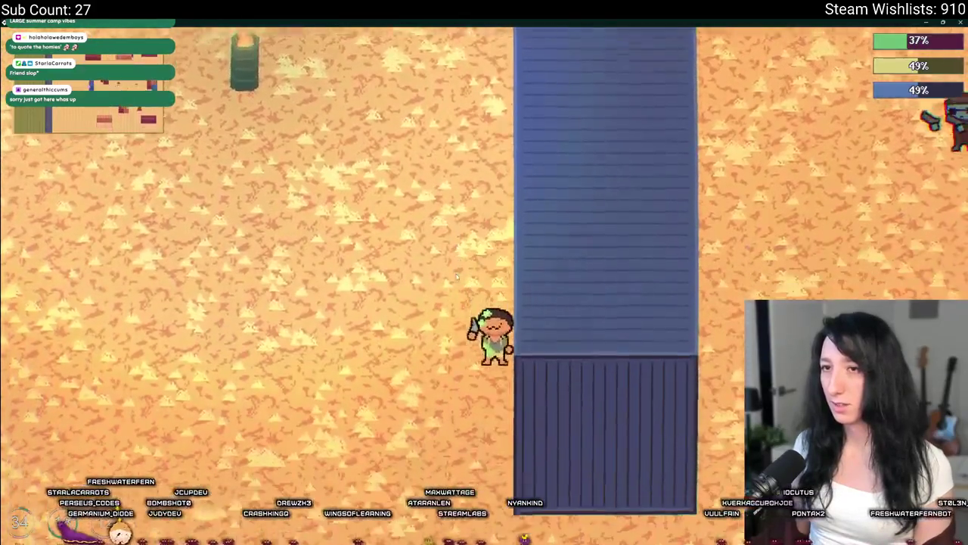
key("s")
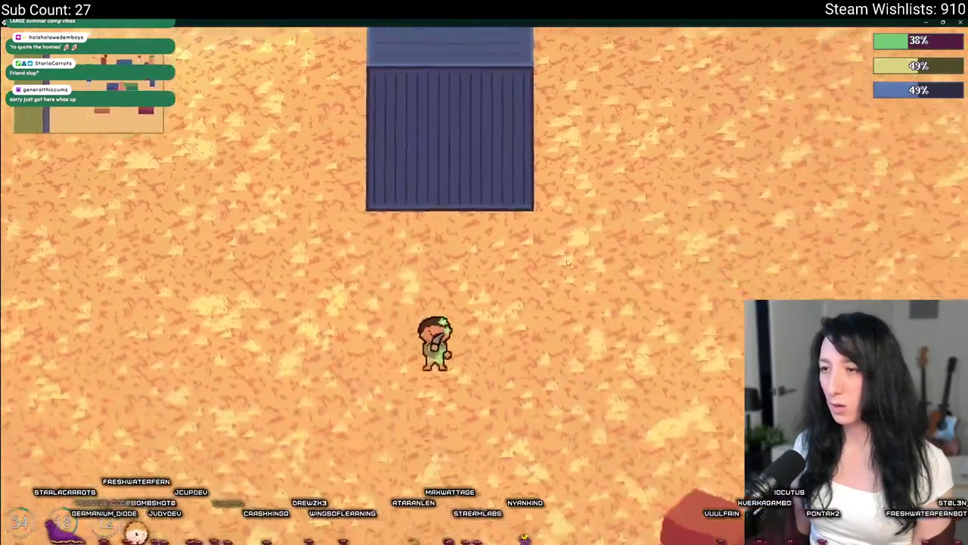
key("d")
key("s")
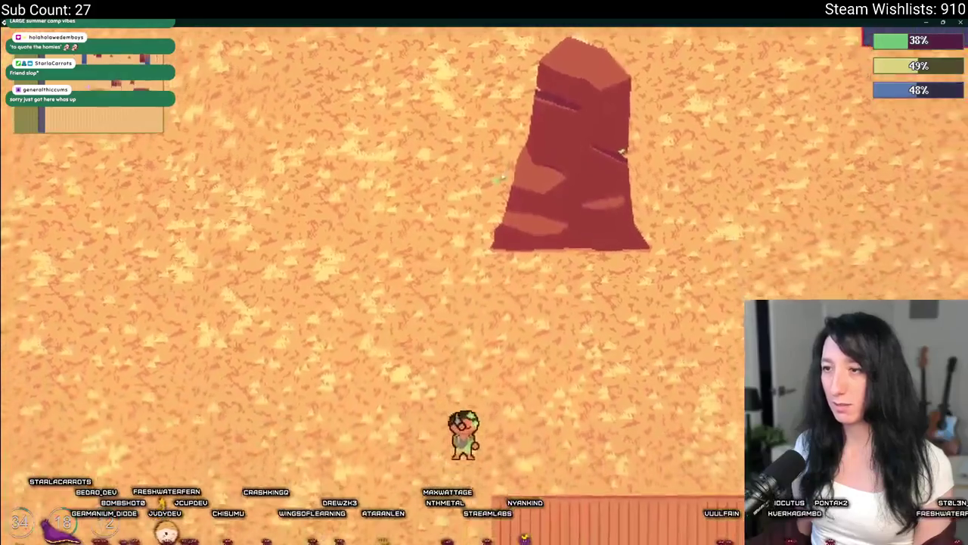
key("d")
key("w")
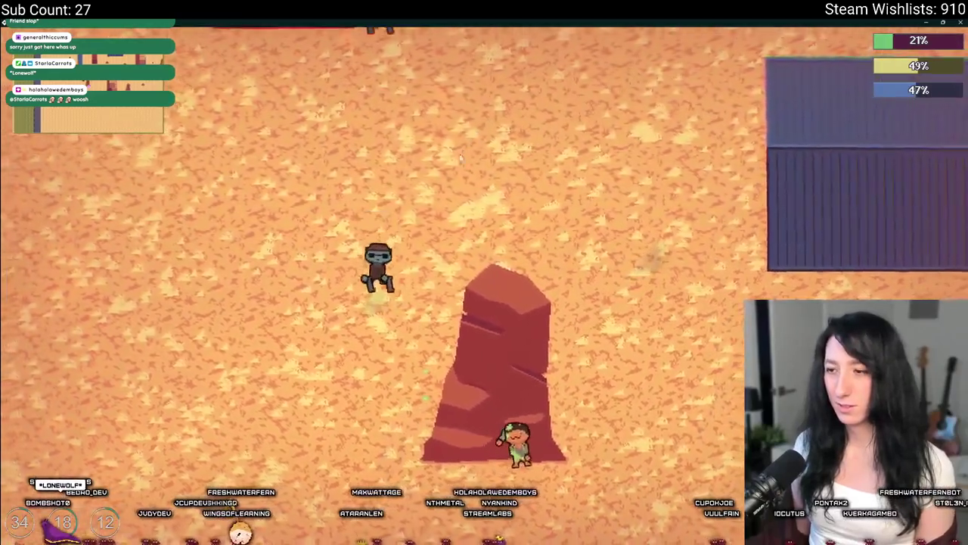
key("d")
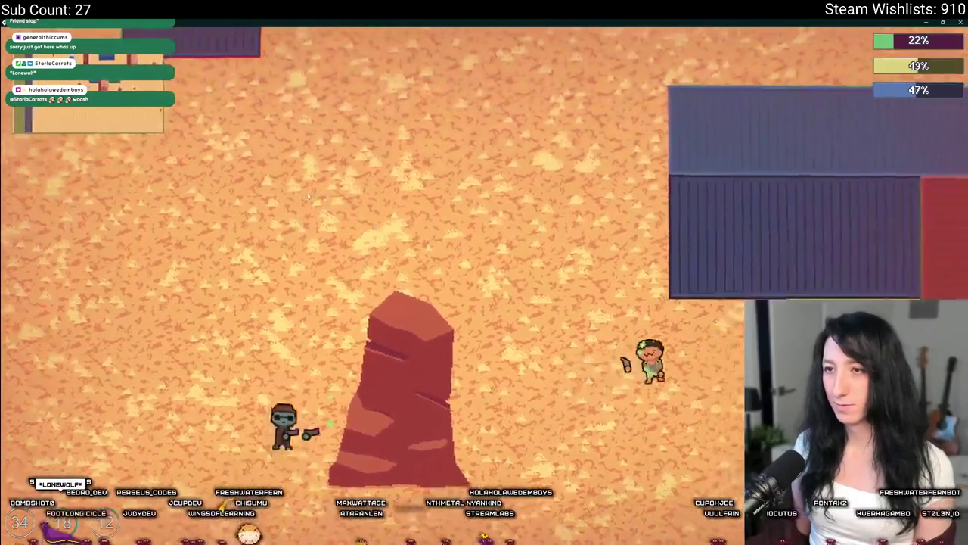
key("s")
key("d")
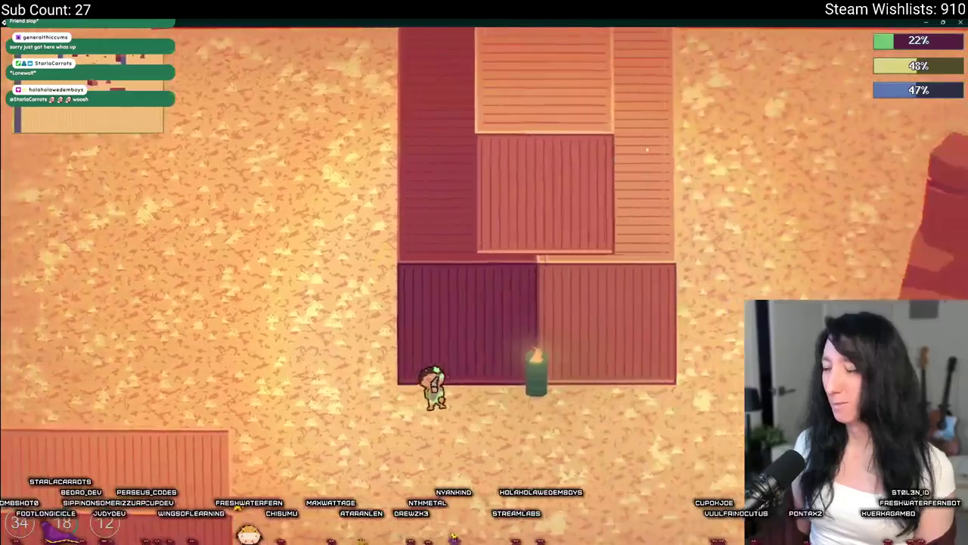
key("w")
key("d")
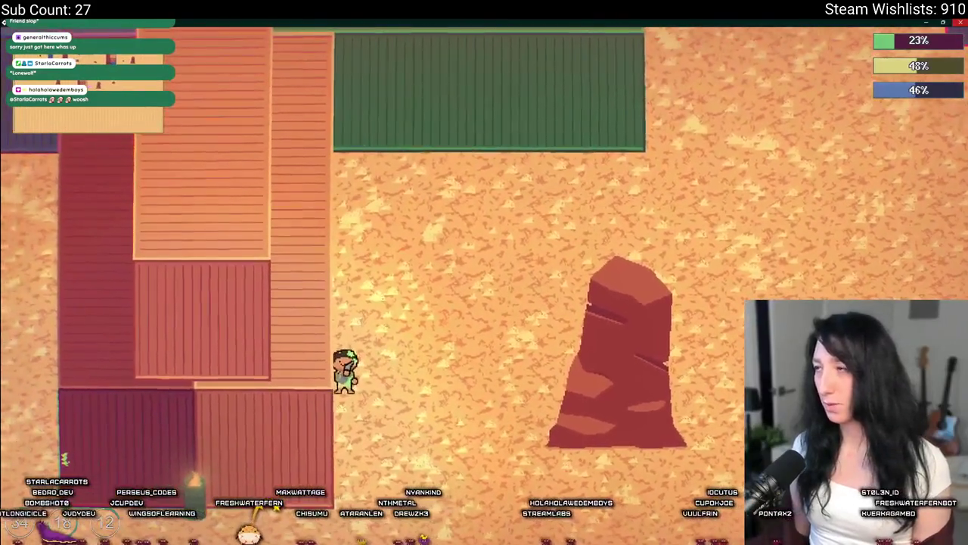
left_click(961, 22)
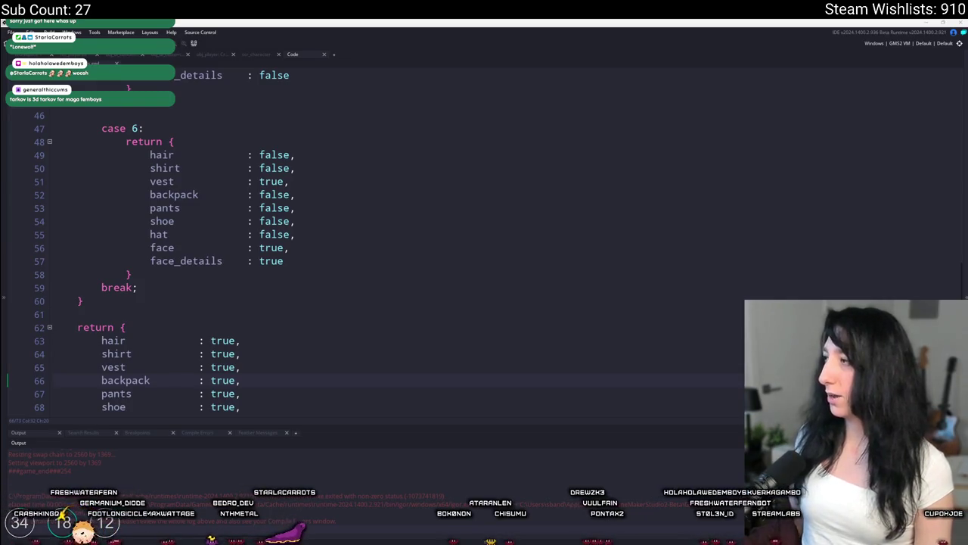
- Bring the Twitch browser to full screen and open the Software and Game Development category
key("alt+Tab")
key("super+Up")
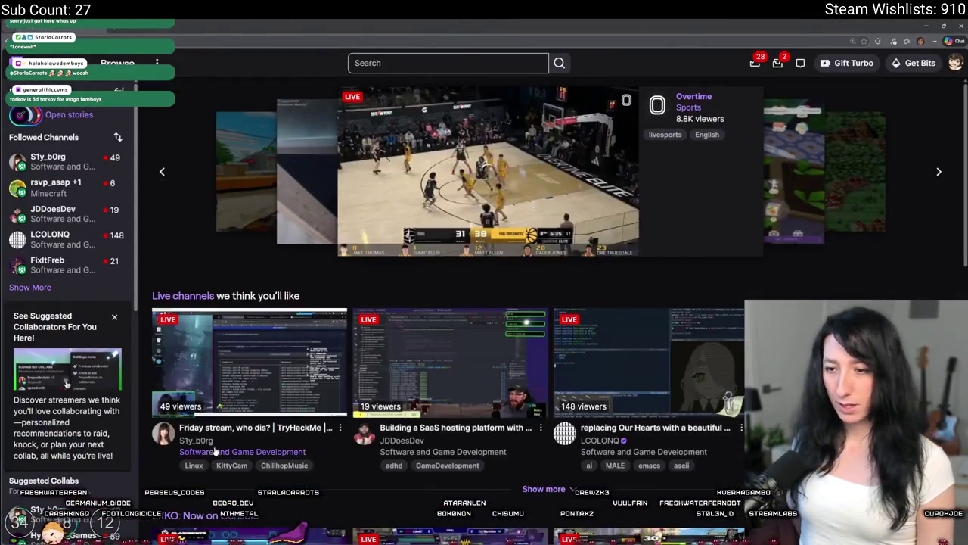
left_click(216, 452)
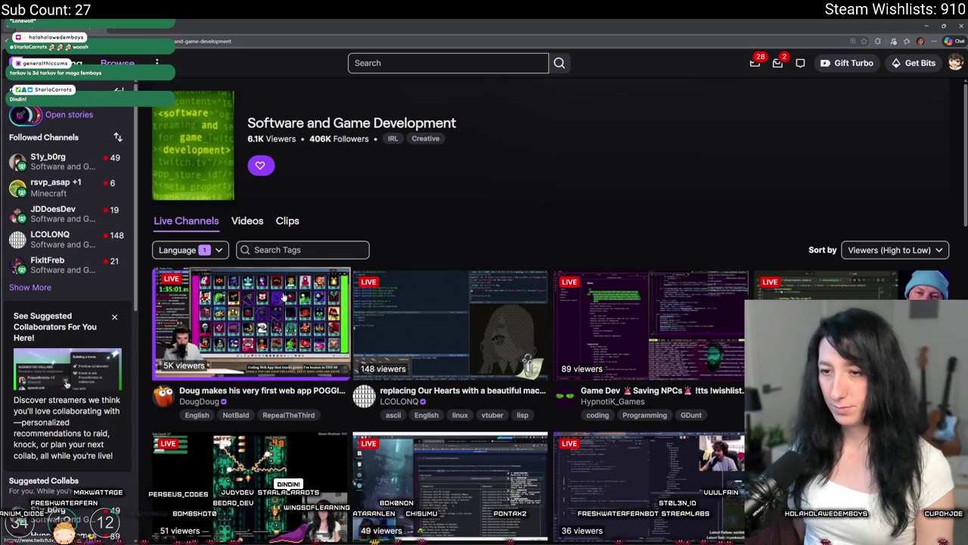
- Scroll down through the category's live channels and their viewer counts
scroll(382, 316, "down", 1)
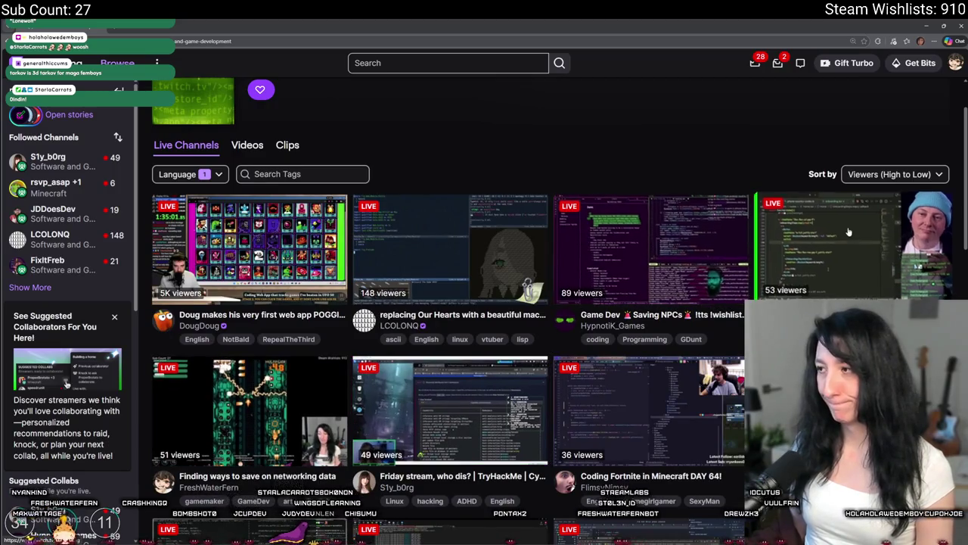
scroll(381, 430, "down", 2)
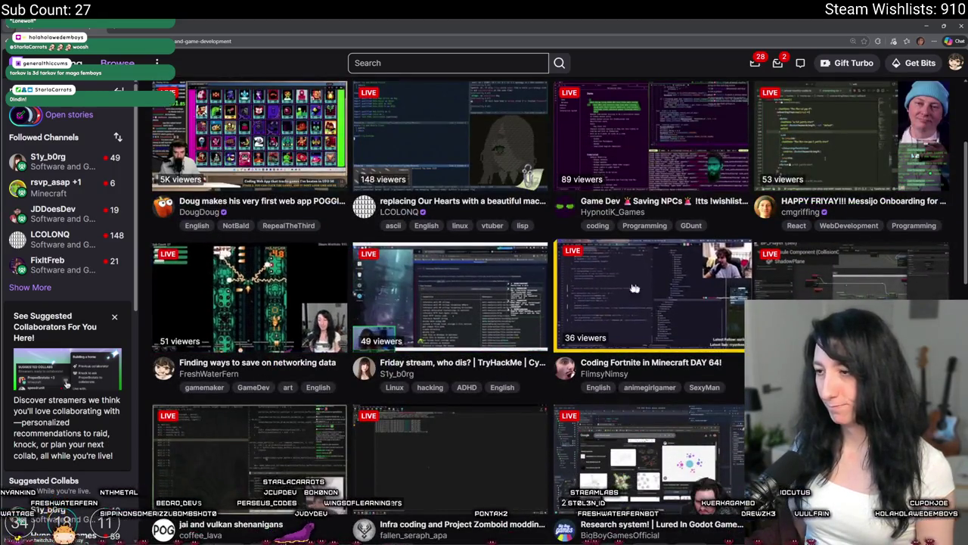
scroll(411, 277, "down", 2)
scroll(411, 277, "down", 2)
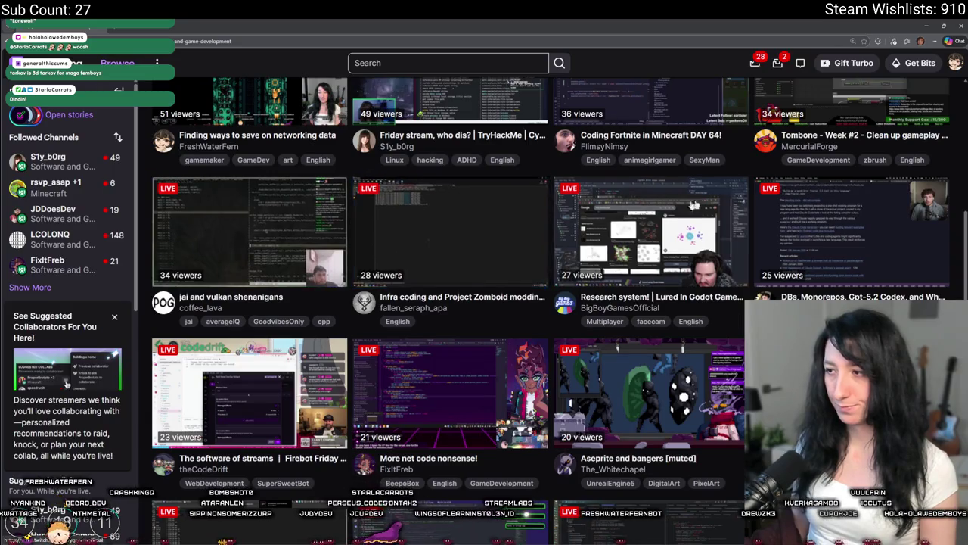
scroll(847, 235, "down", 2)
scroll(220, 384, "down", 1)
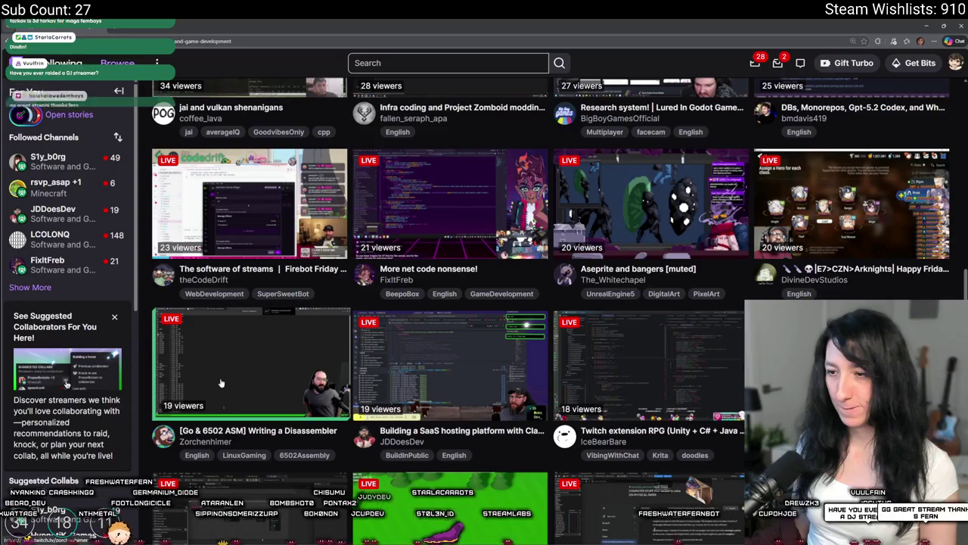
scroll(171, 295, "down", 3)
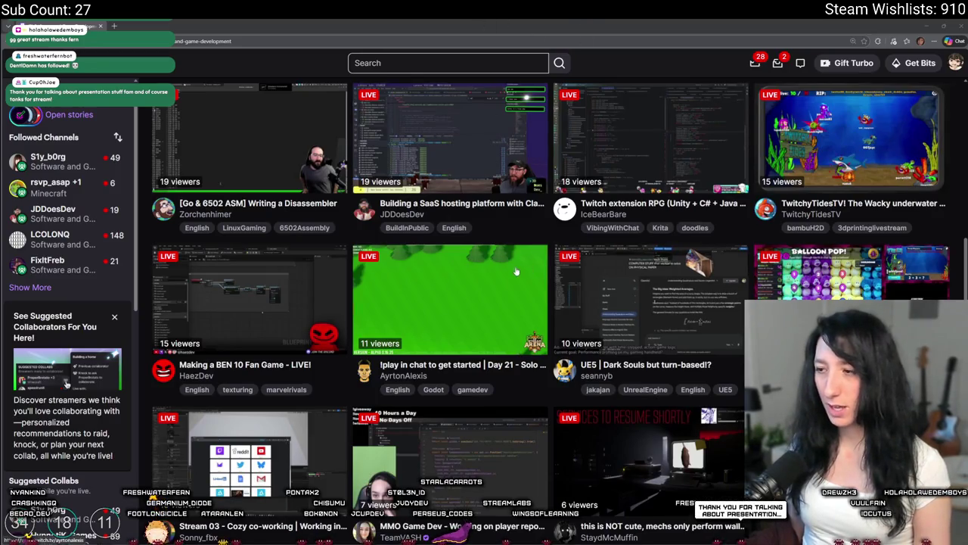
scroll(518, 271, "down", 3)
scroll(487, 452, "down", 2)
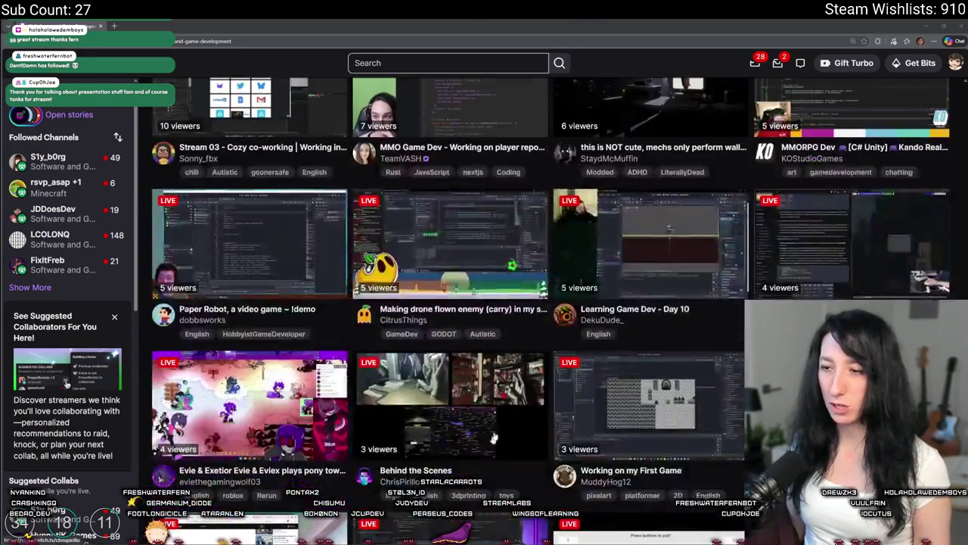
scroll(579, 397, "down", 2)
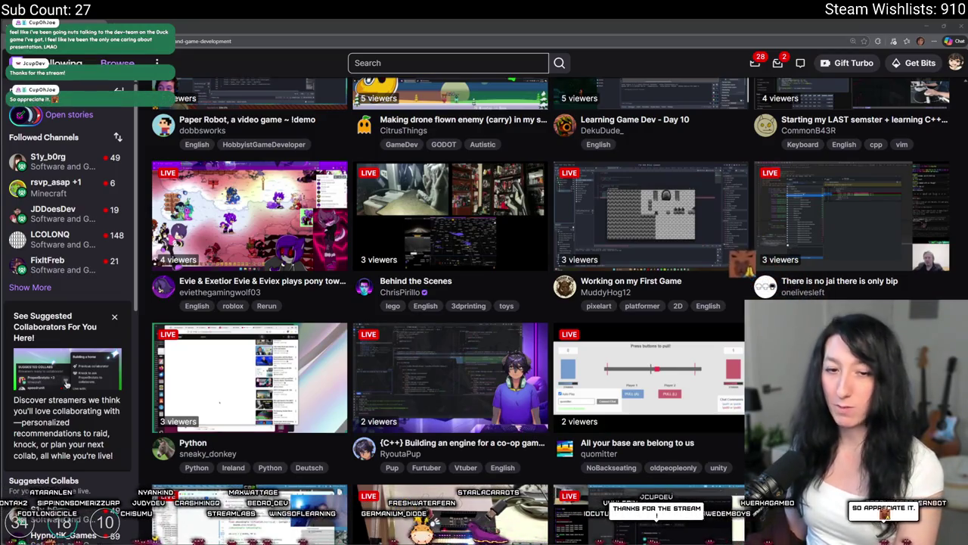
scroll(244, 447, "up", 2)
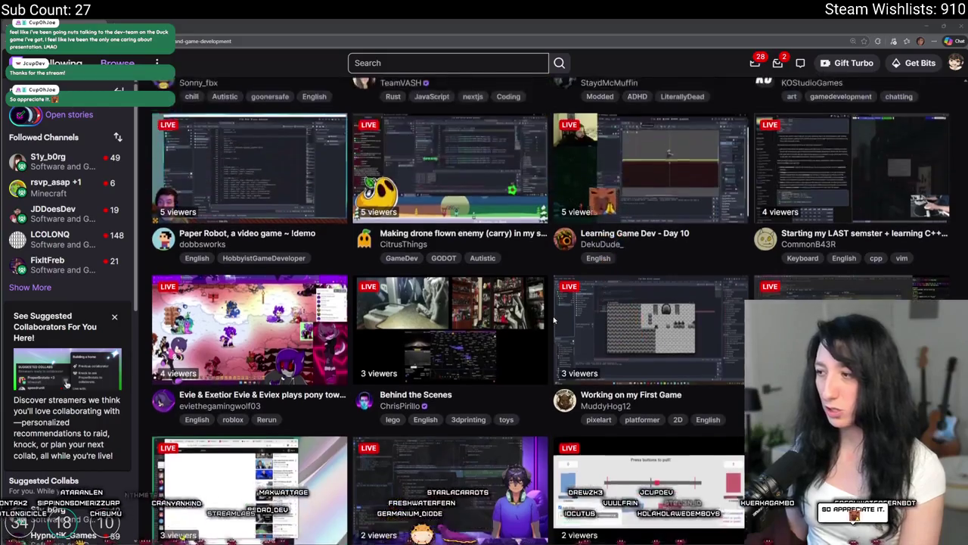
scroll(553, 321, "down", 3)
scroll(555, 320, "up", 5)
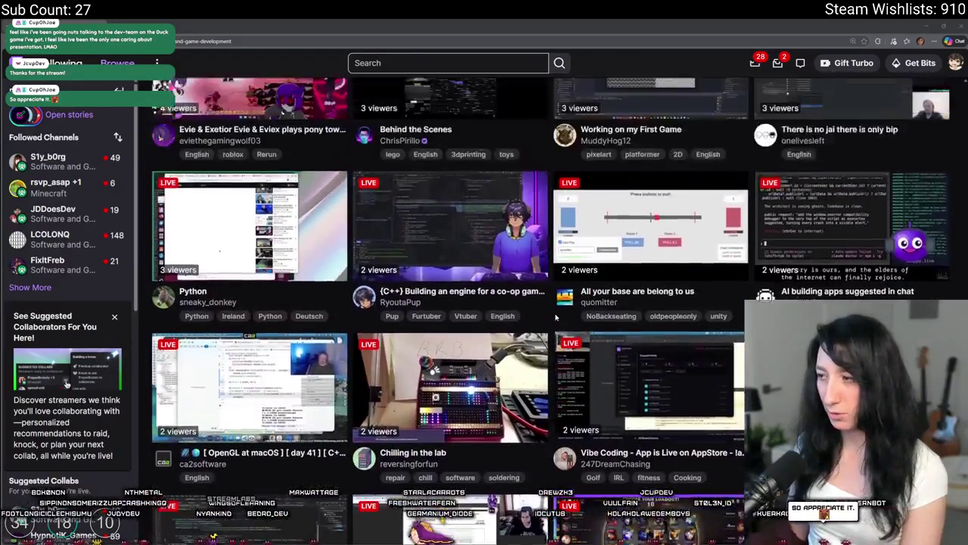
scroll(555, 320, "down", 5)
scroll(556, 319, "down", 2)
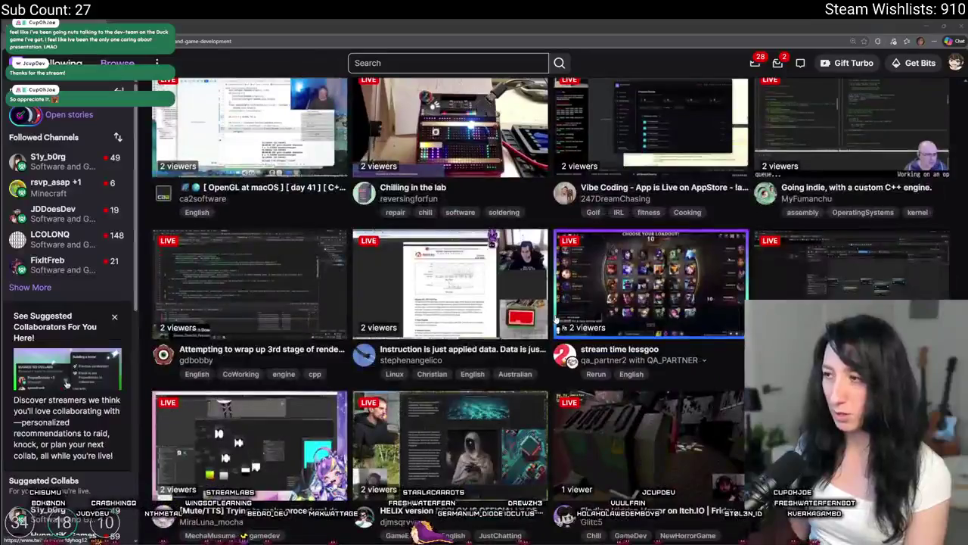
scroll(558, 324, "up", 15)
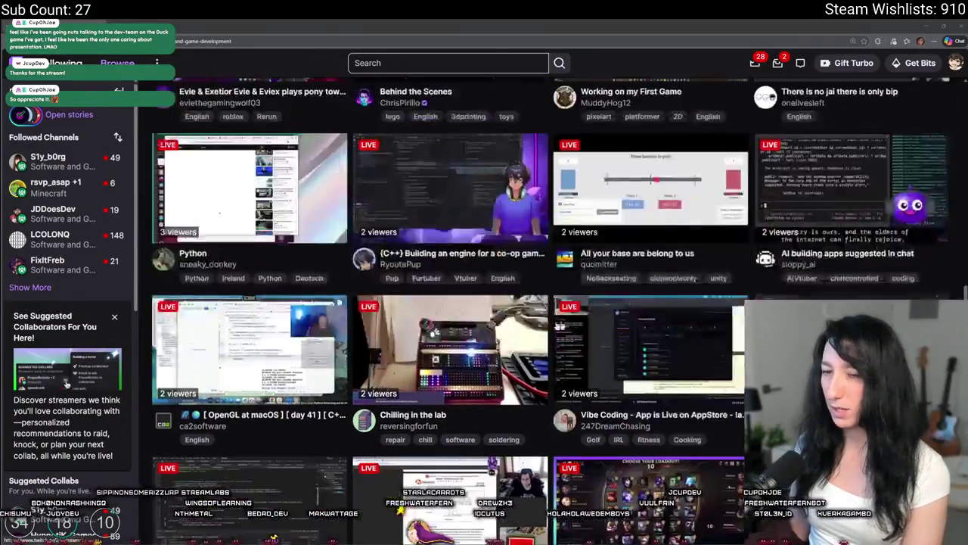
scroll(445, 255, "up", 10)
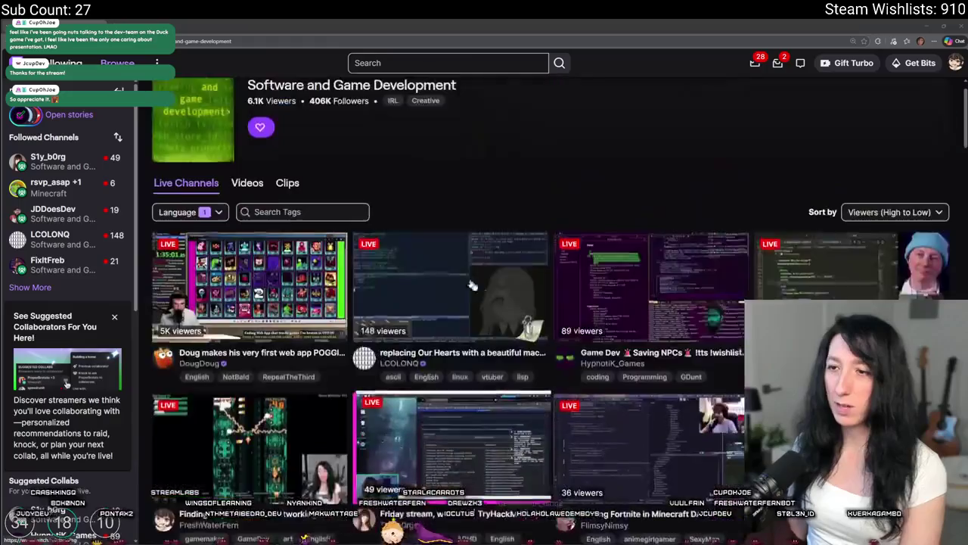
left_click(269, 305)
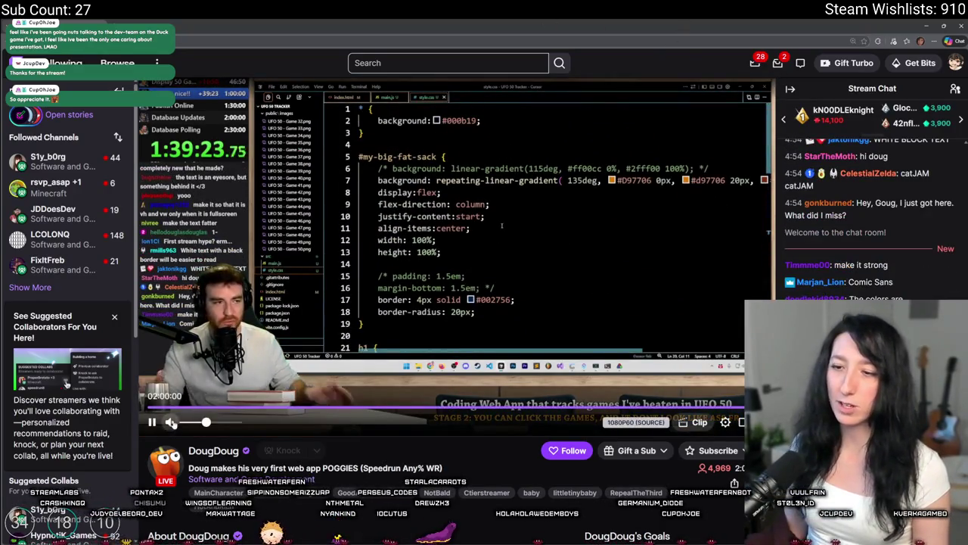
- Return to the Software and Game Development category and open the TryHackMe cyber security stream
scroll(465, 418, "down", 2)
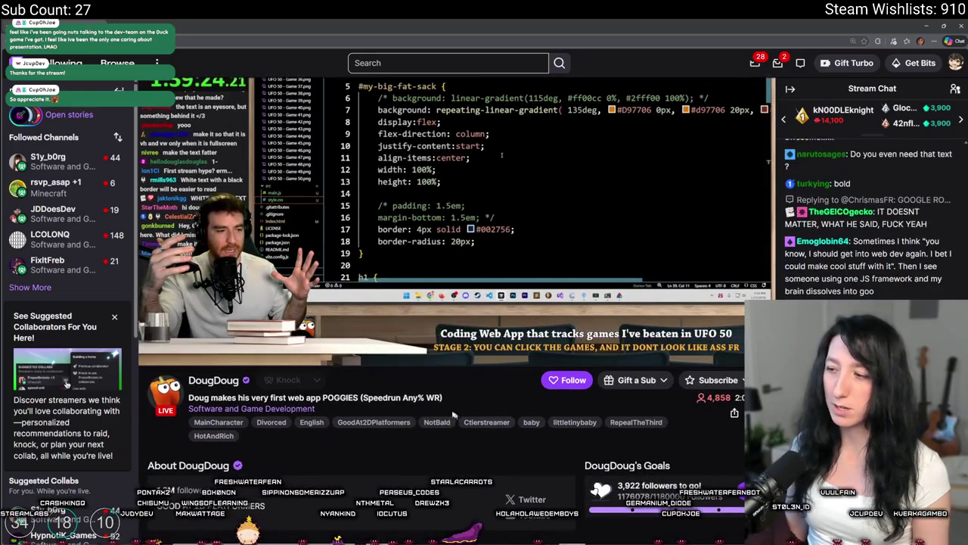
scroll(466, 417, "up", 2)
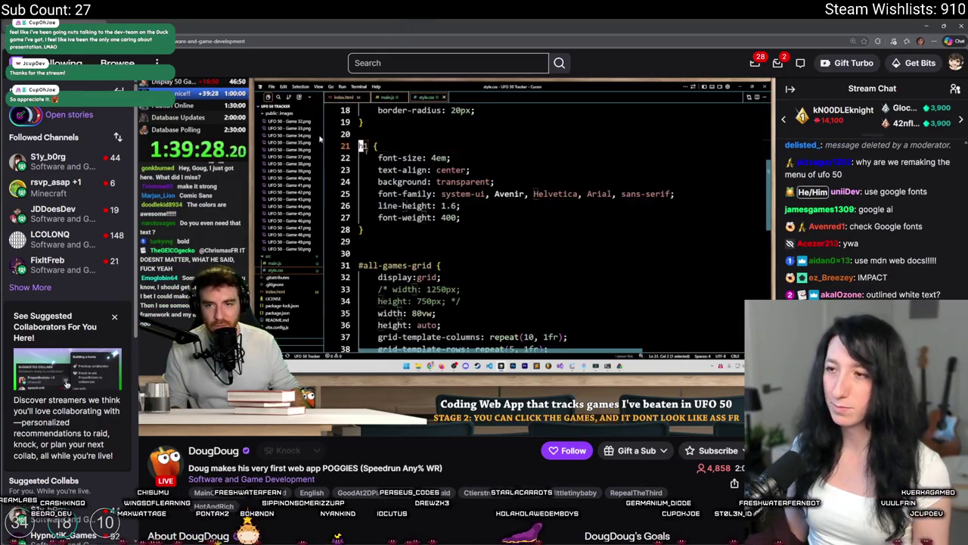
left_click(252, 479)
scroll(775, 234, "down", 2)
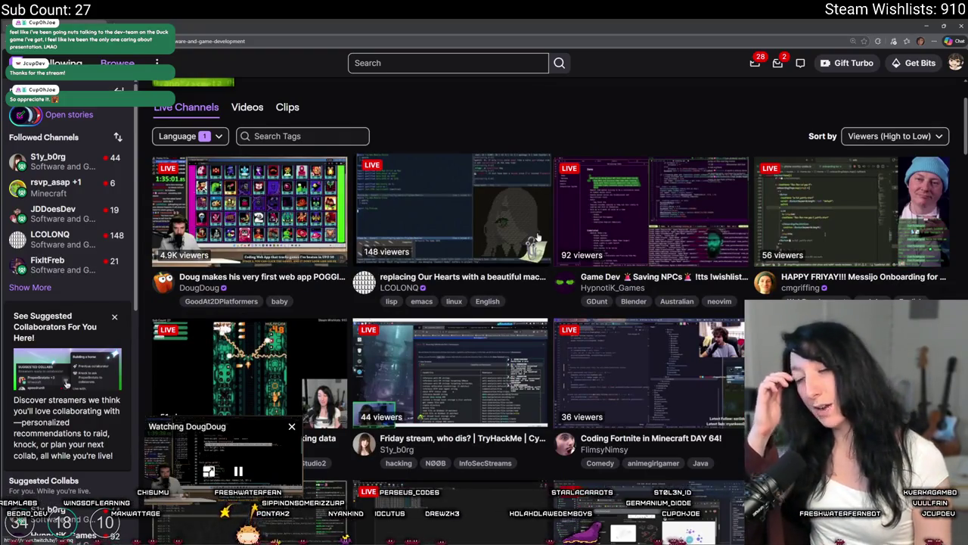
left_click(448, 345)
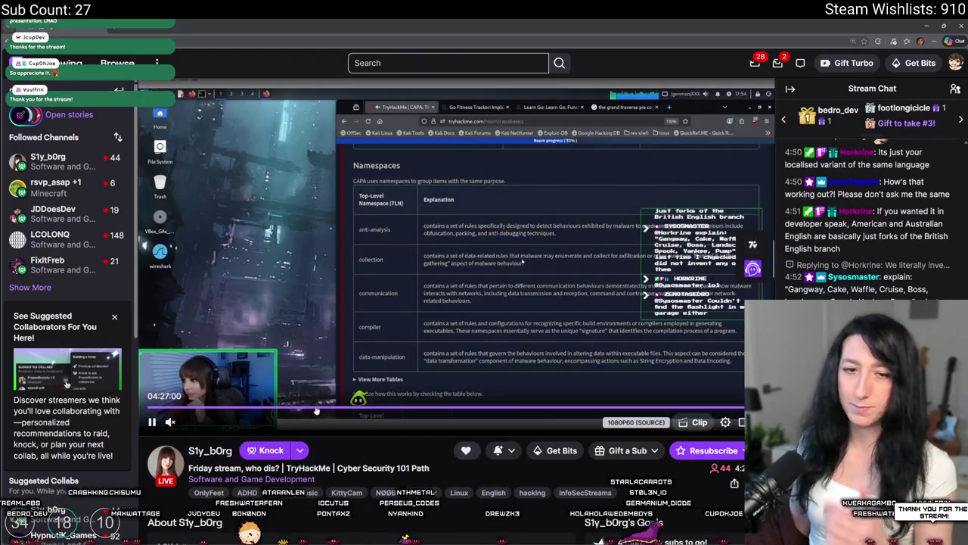
- Expand the sidebar's Followed Channels list with Show More
left_click(47, 291)
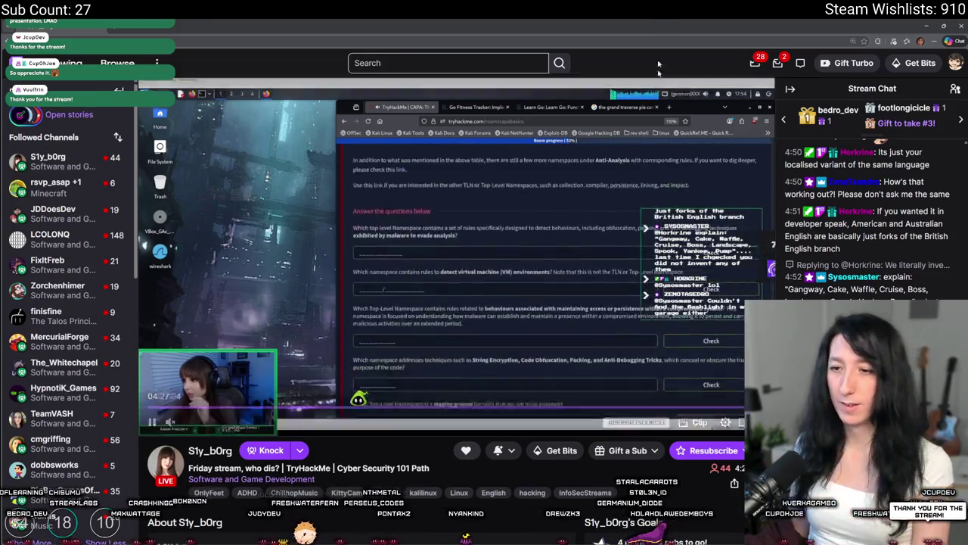